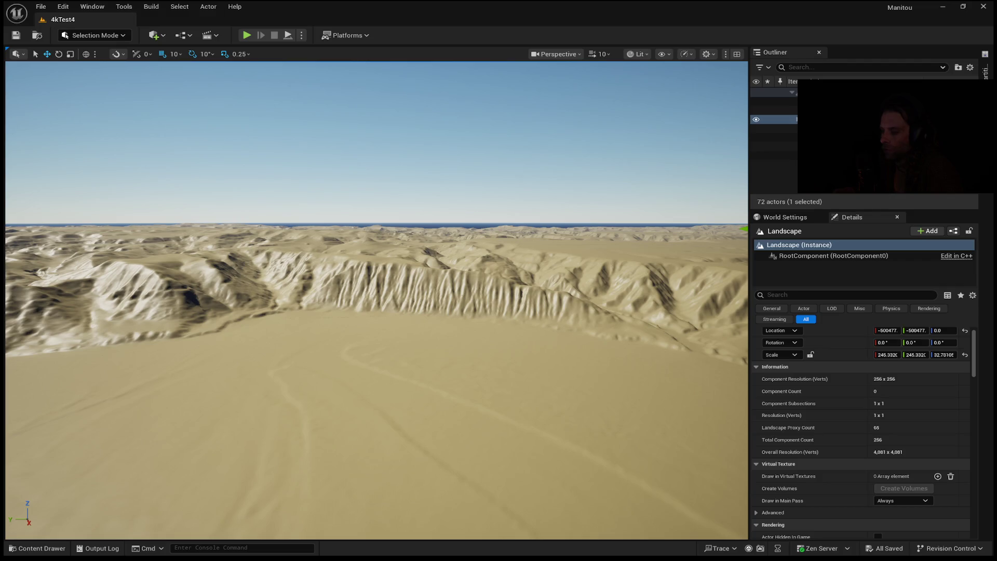
Select LandscapeStreamingProxy_3_4_0 in the viewport rather than the whole Landscape actor.
click(368, 508)
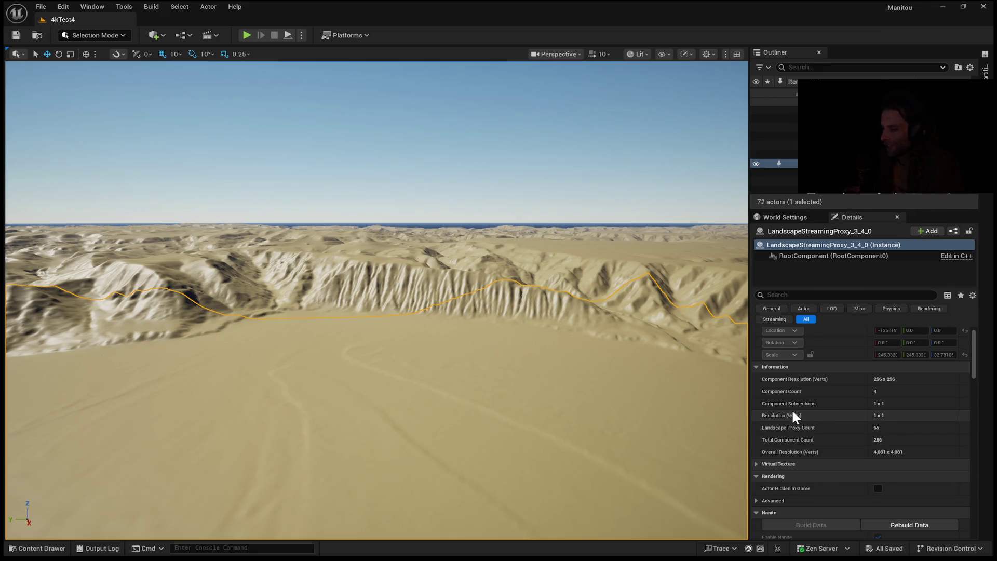
Tilt the camera down and pull back to frame the flat basin and the ridge.
mouse_move(445, 364)
mouse_down()
mouse_move(445, 405)
mouse_move(445, 364)
mouse_move(431, 362)
mouse_move(426, 405)
mouse_move(440, 355)
mouse_up()
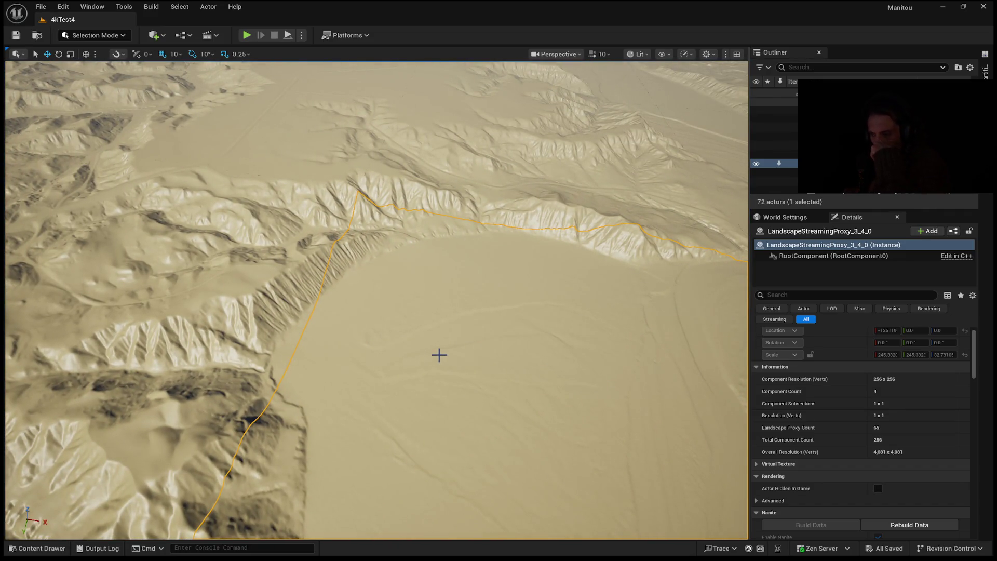
mouse_move(439, 355)
mouse_down()
mouse_move(457, 489)
mouse_move(442, 343)
mouse_up()
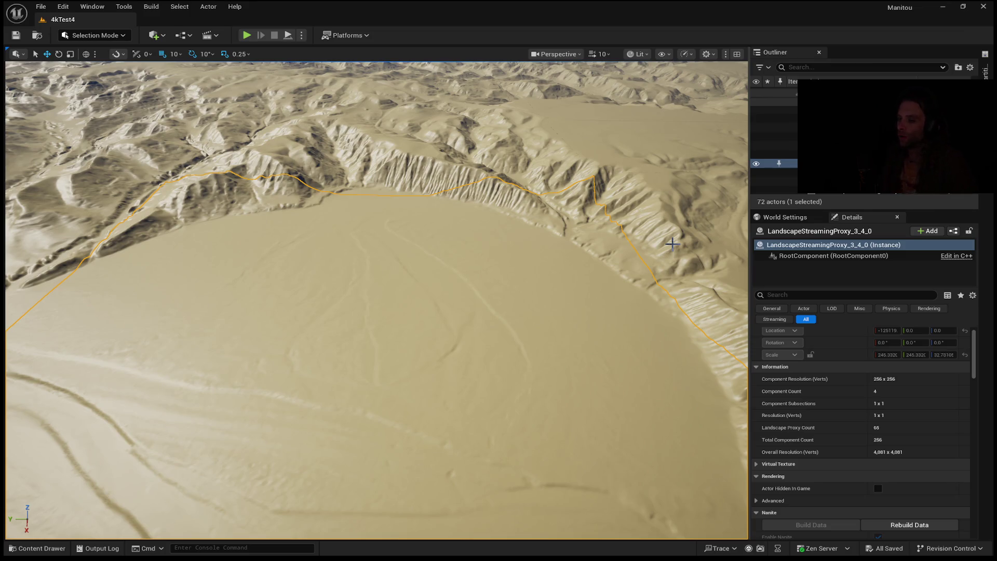
Select proxy 3_3_0, reselect 3_4_0, then fly up over the whole landscape.
click(672, 243)
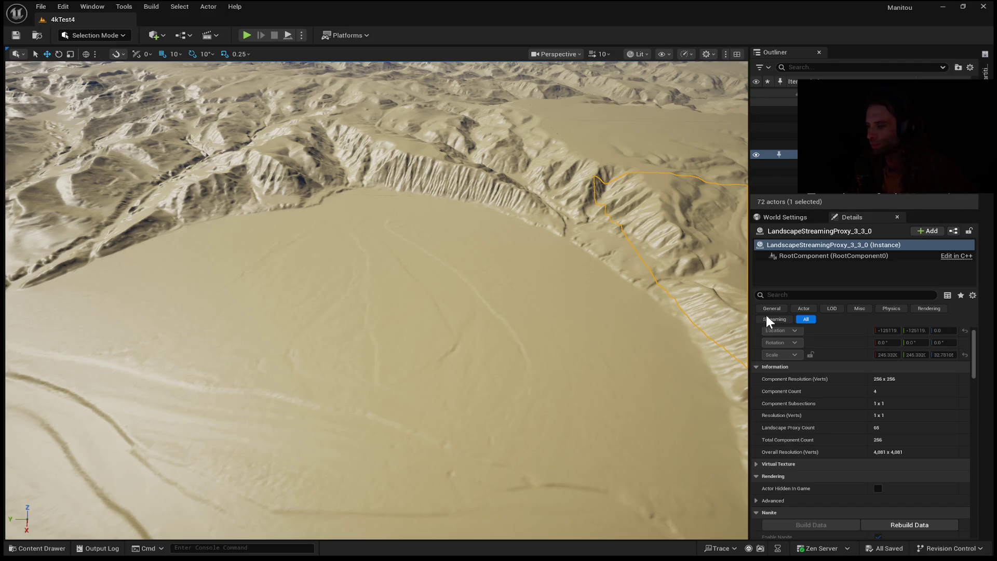
click(427, 349)
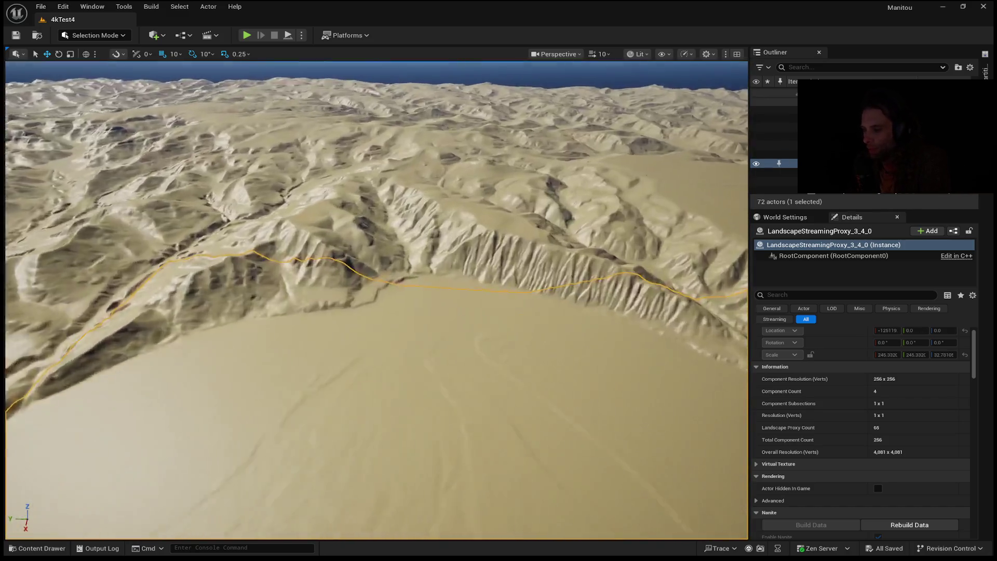
mouse_move(427, 349)
mouse_down()
mouse_move(410, 275)
mouse_move(389, 271)
mouse_move(364, 226)
mouse_move(441, 341)
mouse_up()
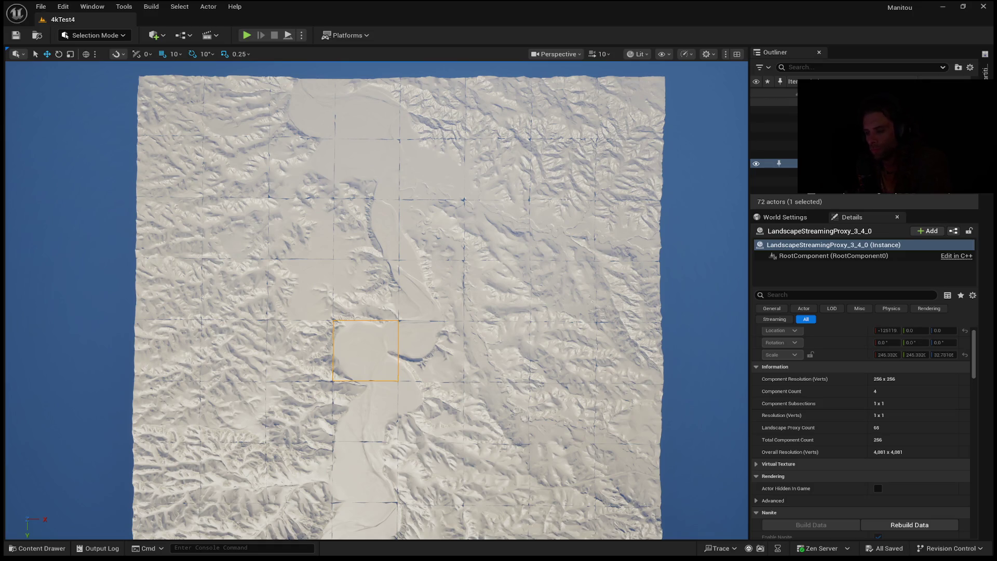
mouse_move(377, 302)
mouse_down()
mouse_move(431, 270)
mouse_move(457, 117)
mouse_up()
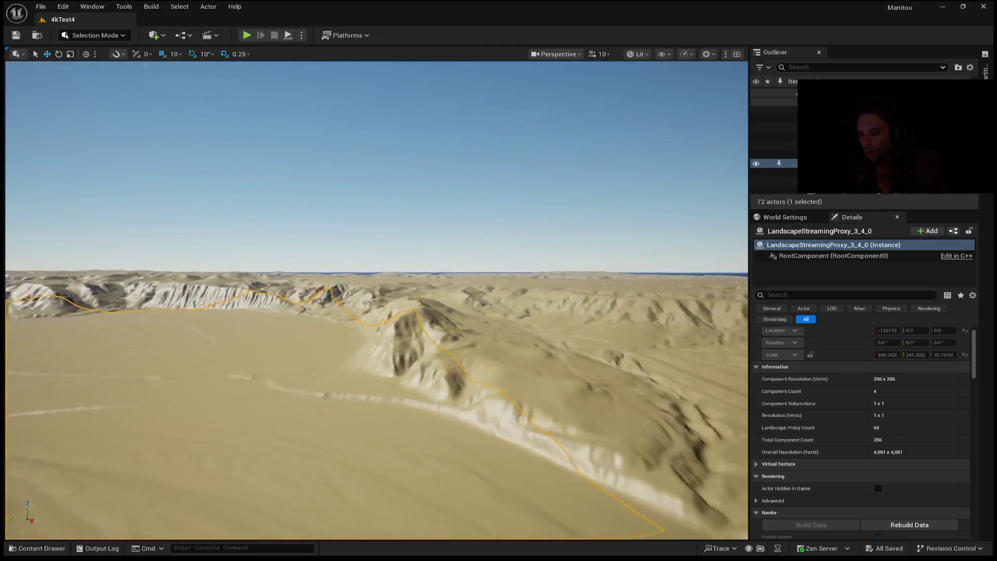
Fly the viewport camera toward the eroded canyon ridge.
drag(377, 374, 377, 374)
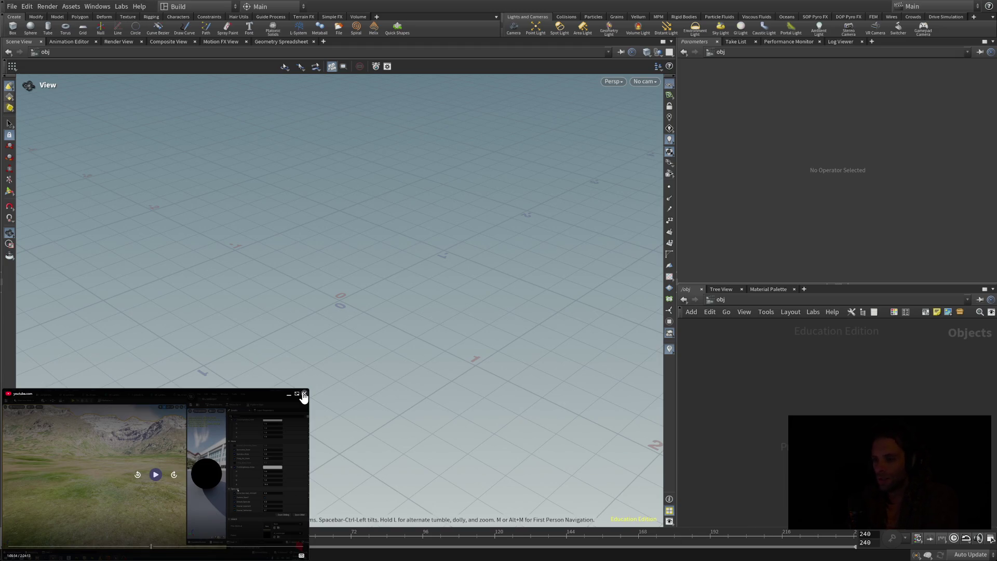
Bring up Houdini's file commands with Alt, then dismiss them again.
key(alt)
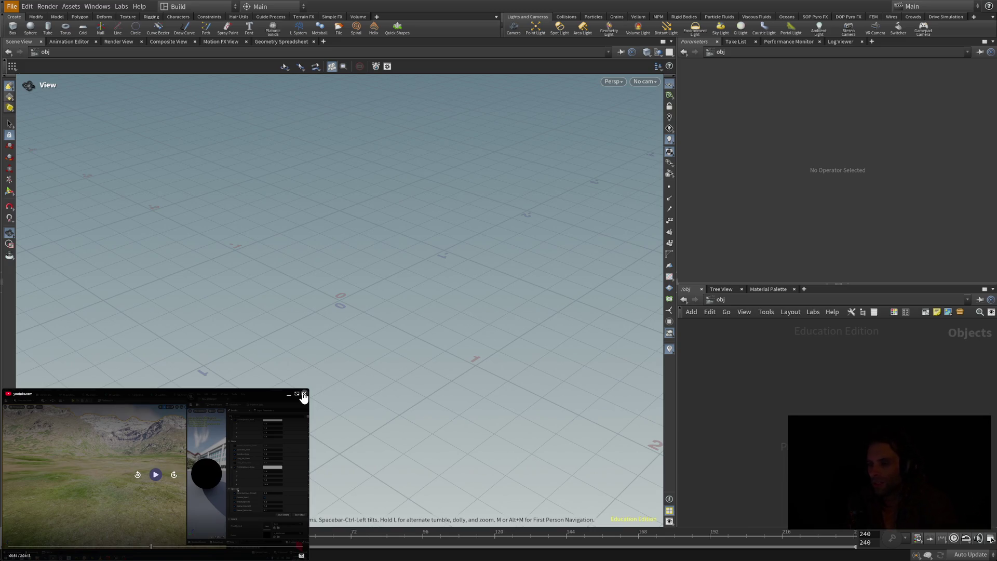
key(alt)
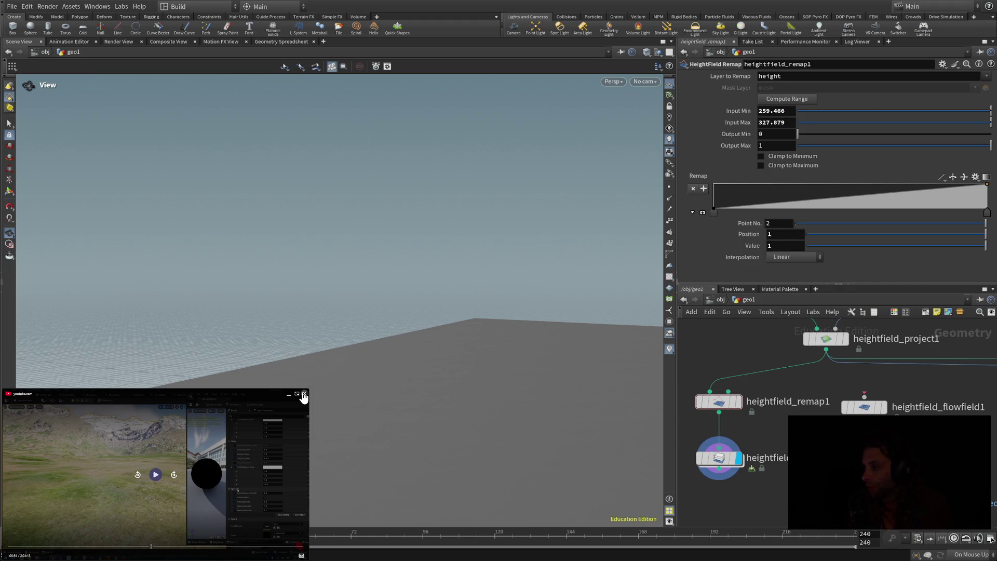
Close the floating video player and pan the network to the remap and output nodes.
click(304, 396)
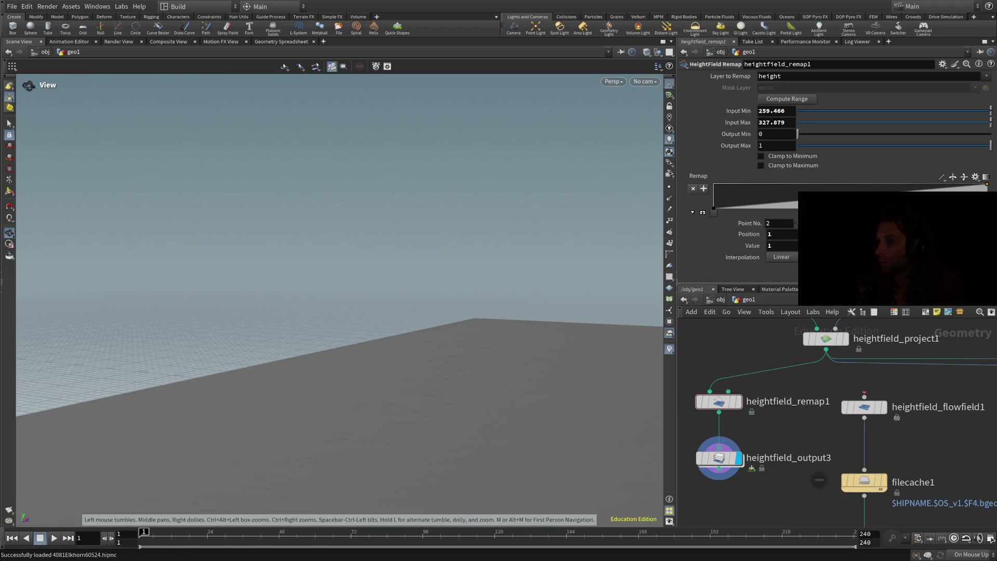
scroll(779, 446, up, 4)
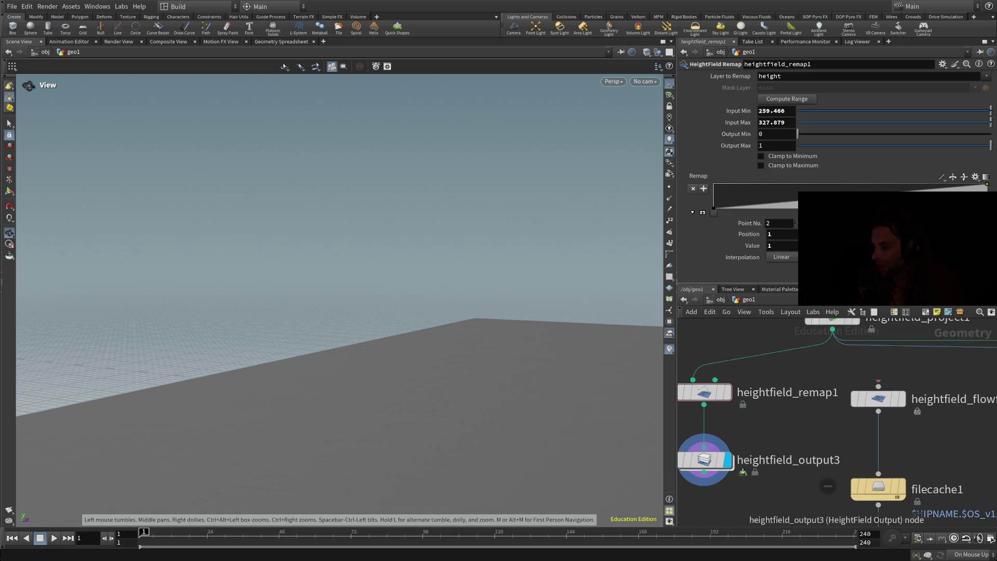
scroll(778, 446, down, 2)
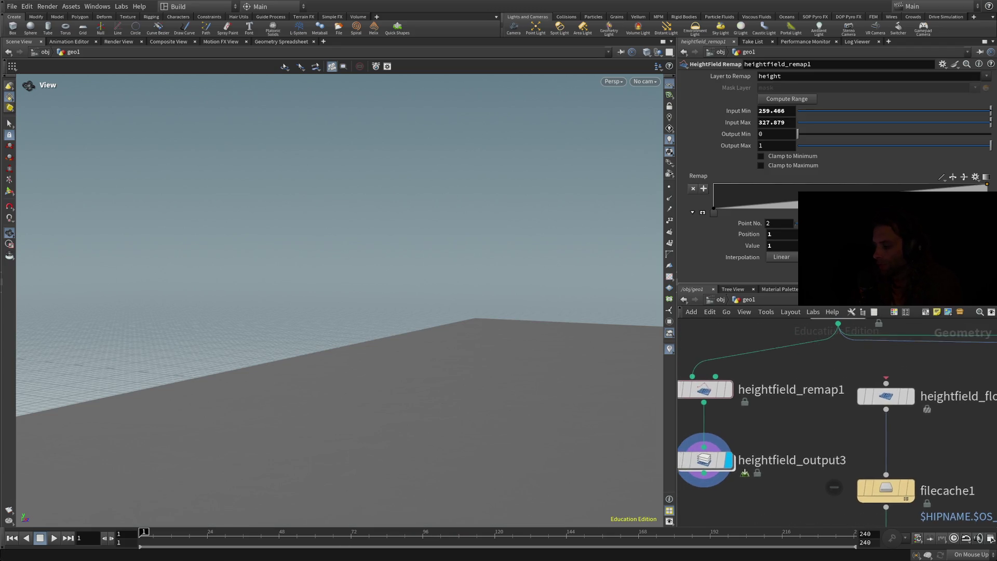
drag(779, 426, 857, 426)
scroll(779, 426, down, 1)
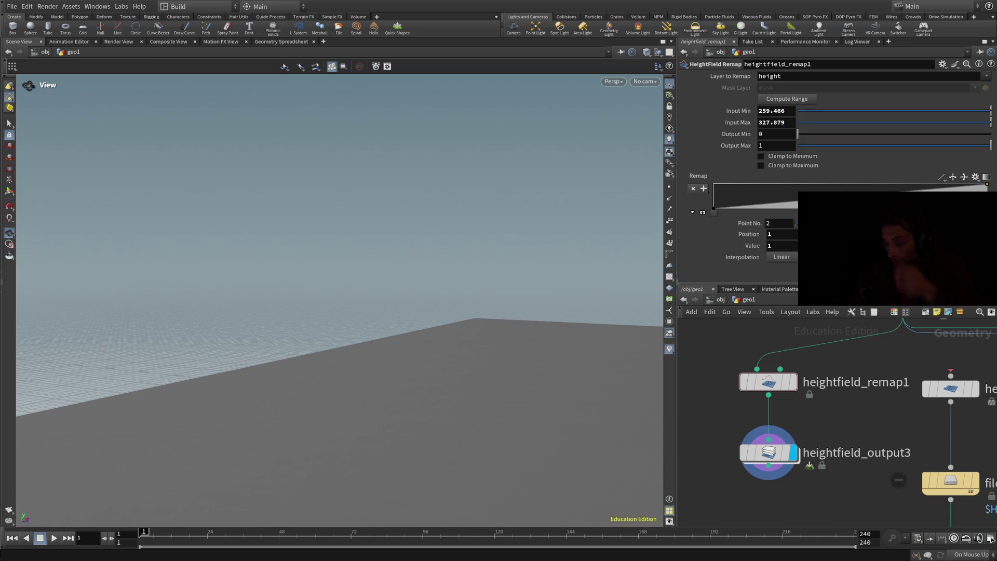
Inspect heightfield_output3 and heightfield_remap1, then reveal heightfield1 and heightfield_project1 upstream.
click(769, 452)
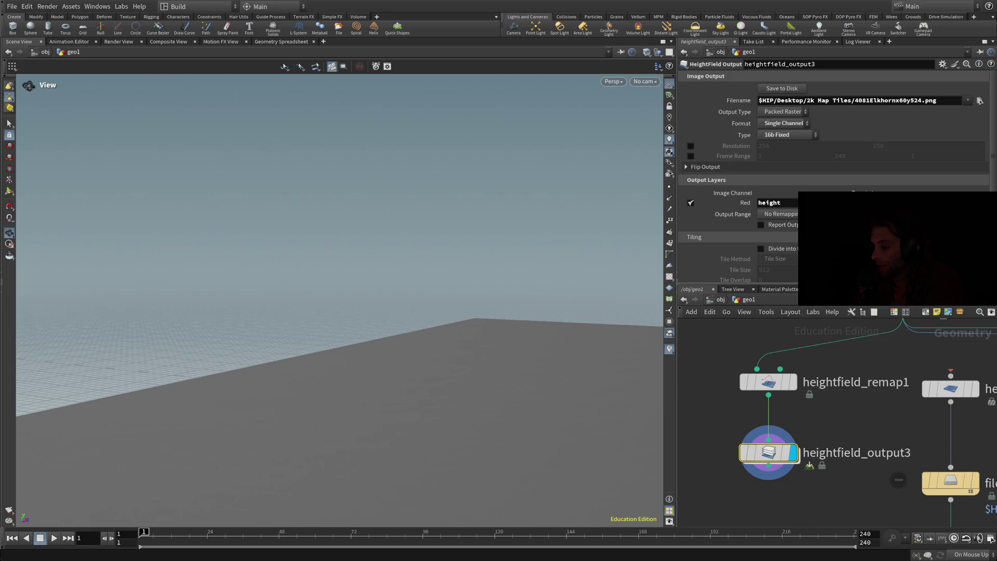
click(769, 383)
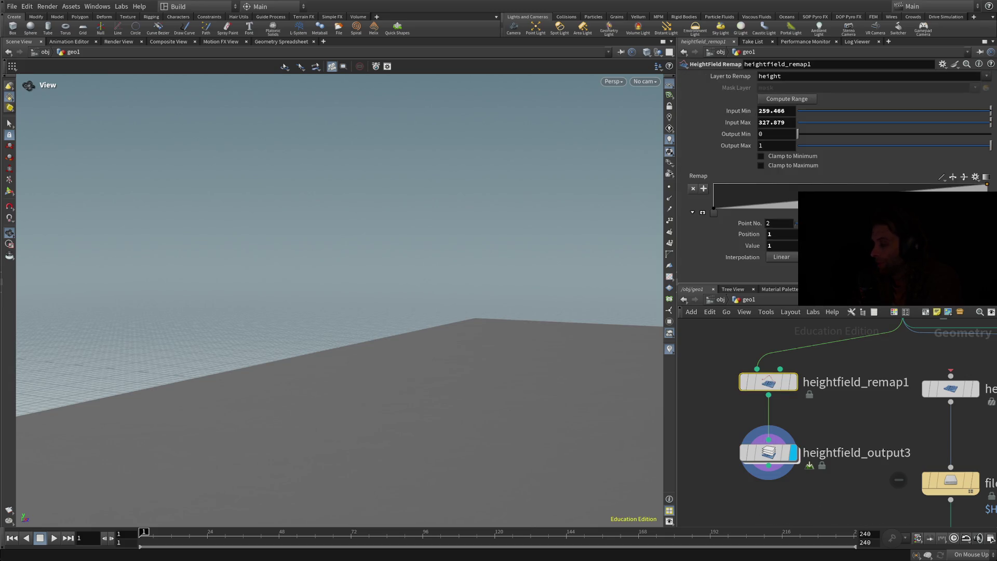
mouse_move(896, 324)
mouse_down()
mouse_move(880, 365)
mouse_move(823, 402)
mouse_move(845, 377)
mouse_up()
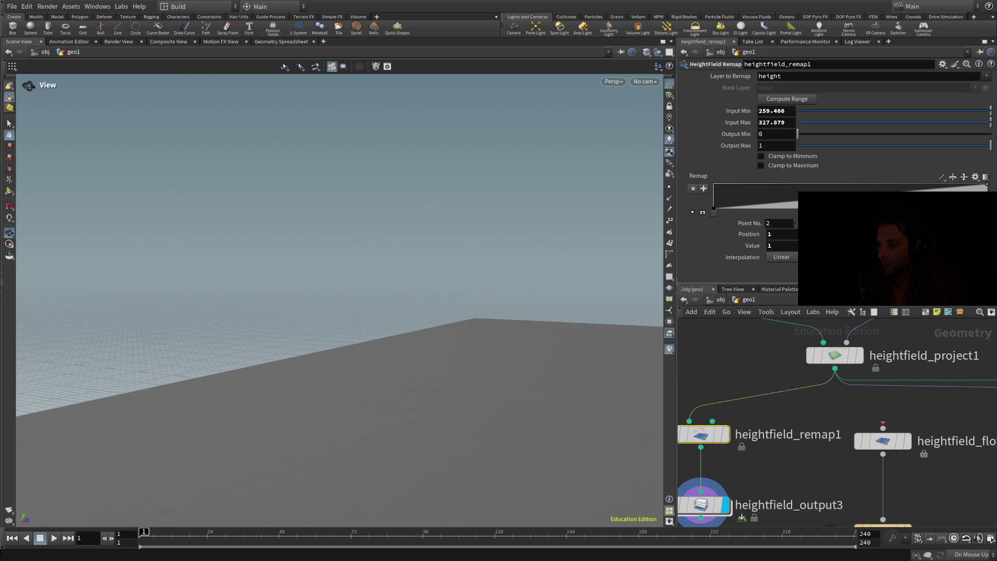
mouse_move(841, 358)
mouse_down()
mouse_move(845, 460)
mouse_move(893, 460)
mouse_up()
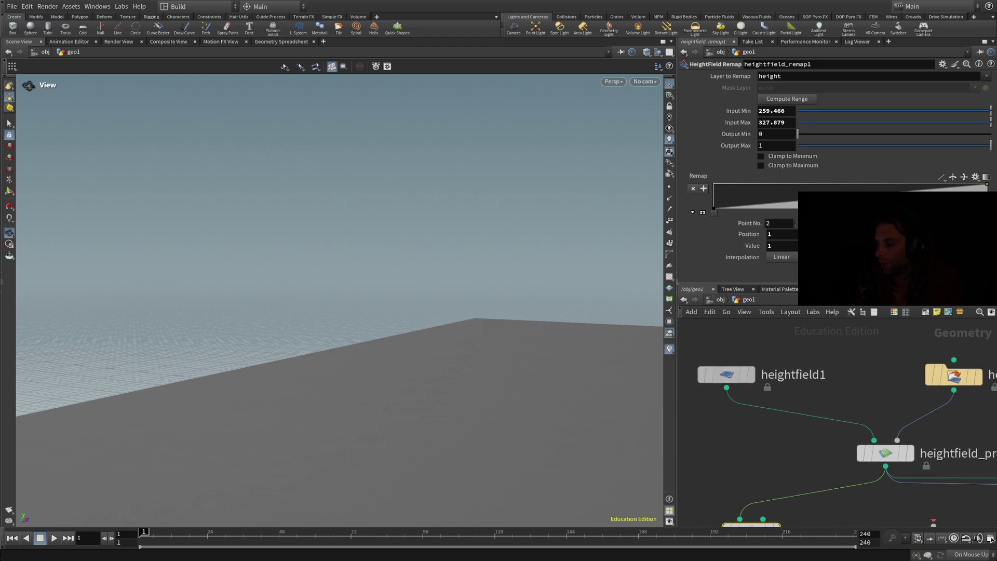
Check heightfield1's 4081 x 4081 size, then show heightfield_file1's parameters.
click(726, 375)
drag(955, 415, 815, 419)
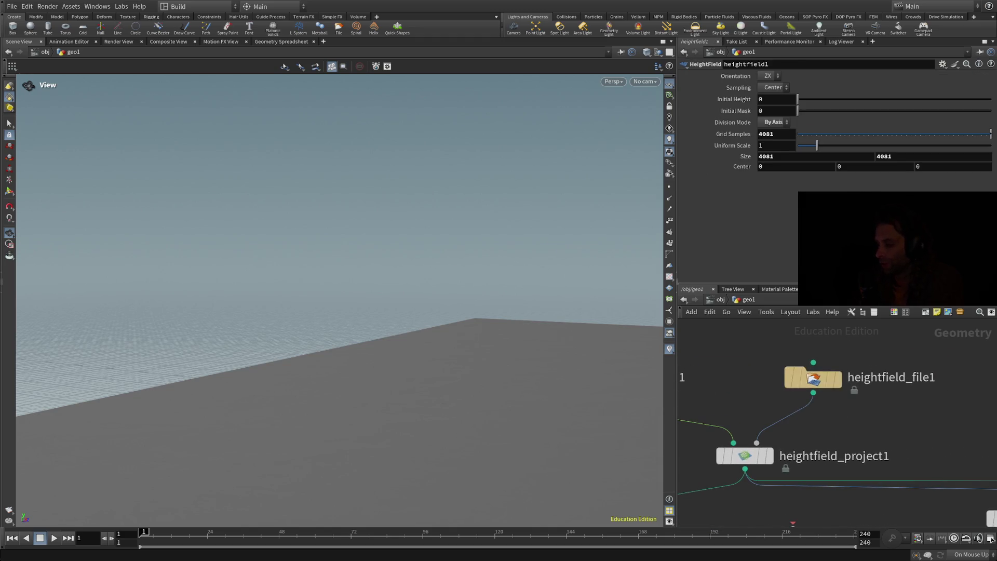
click(813, 378)
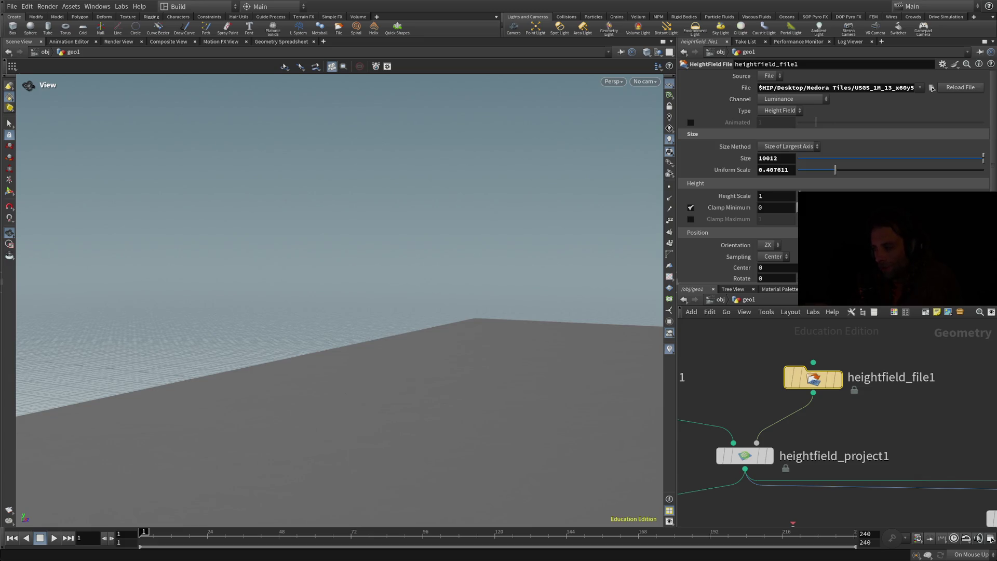
Set heightfield_file1's display flag and show its settings: size 10012, uniform scale 0.407611.
scroll(836, 441, up, 2)
scroll(836, 441, down, 4)
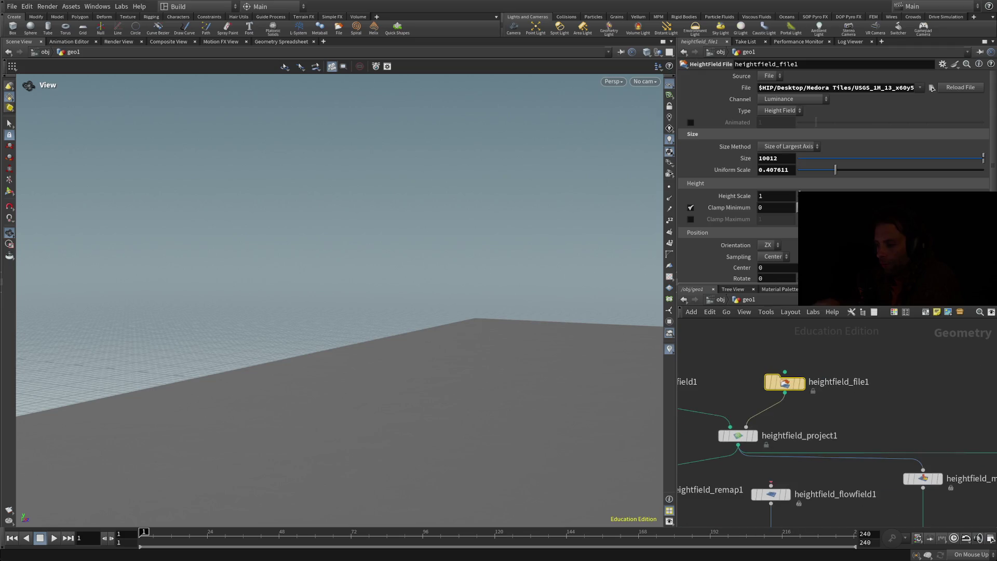
drag(779, 442, 890, 413)
click(740, 354)
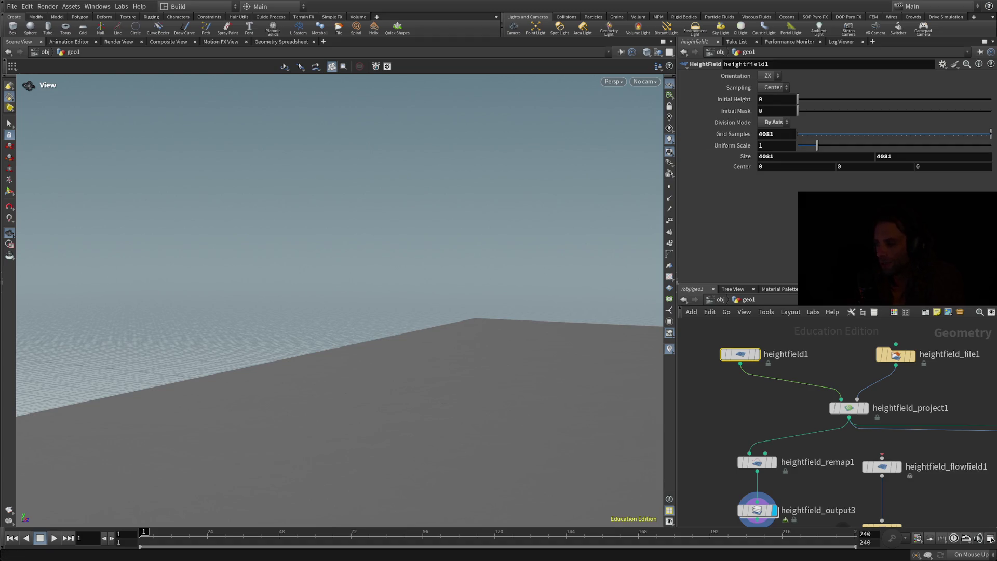
mouse_move(896, 358)
click(917, 334)
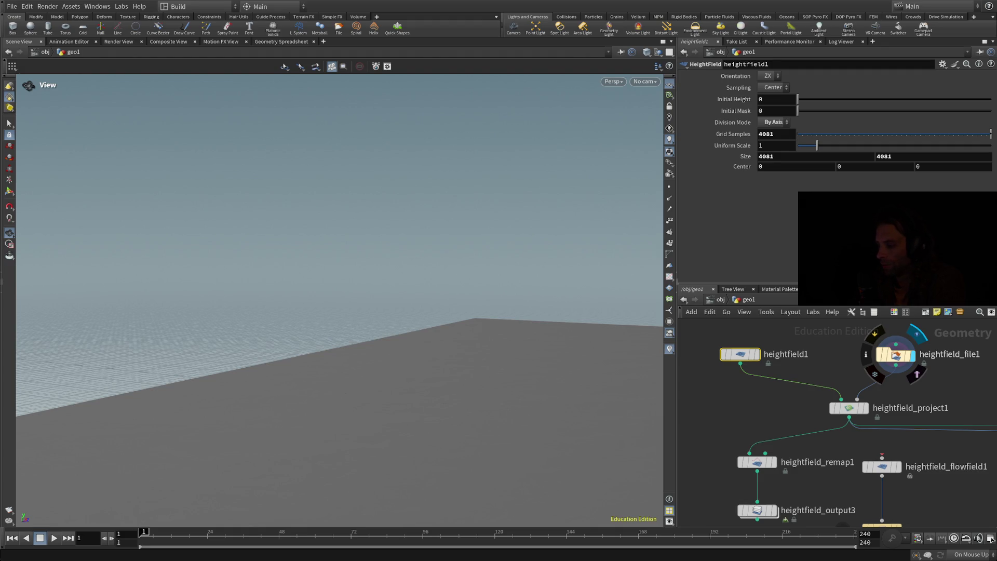
click(896, 356)
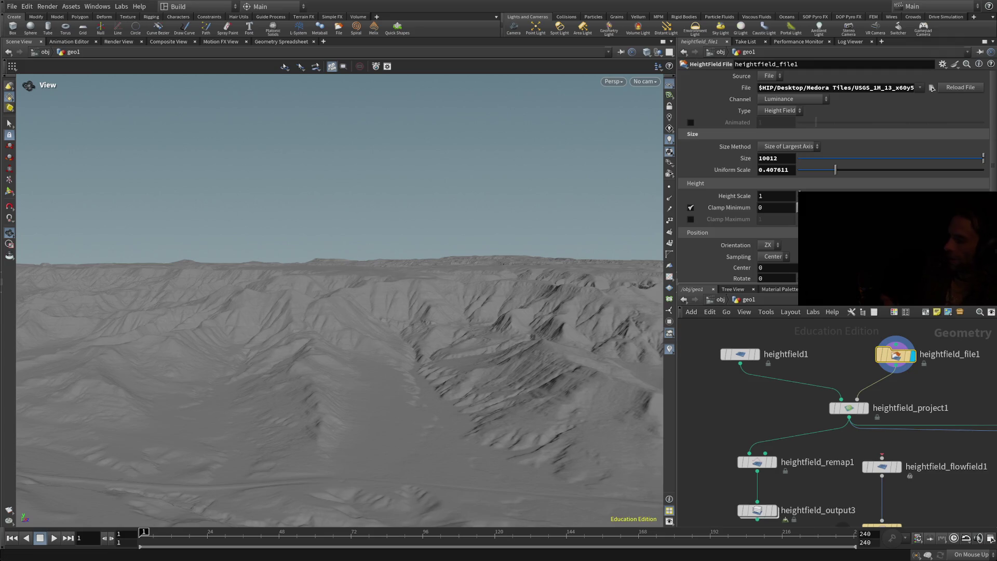
Show heightfield_remap1's height remap and linear ramp while the canyon terrain stays displayed.
mouse_move(882, 455)
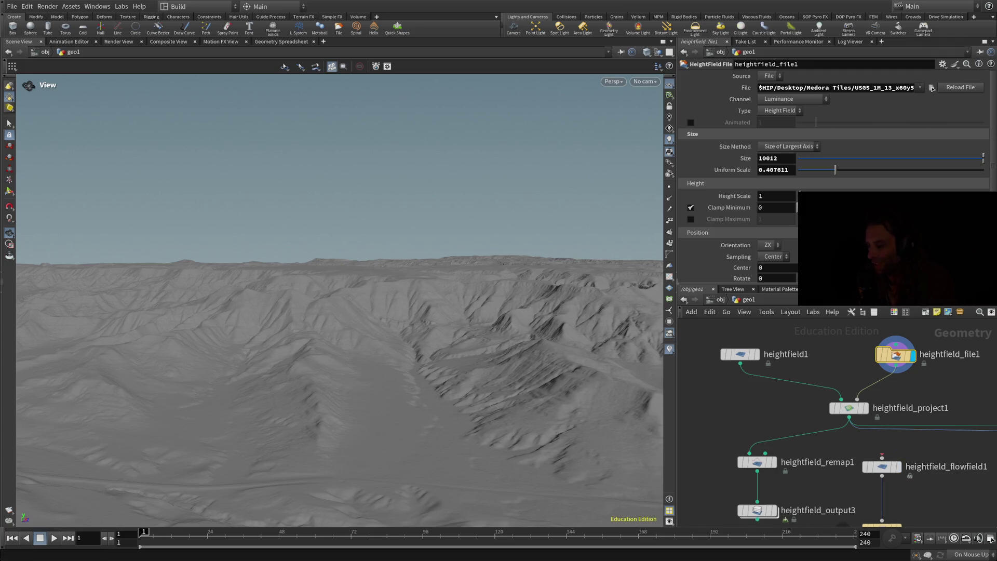
scroll(927, 433, up, 2)
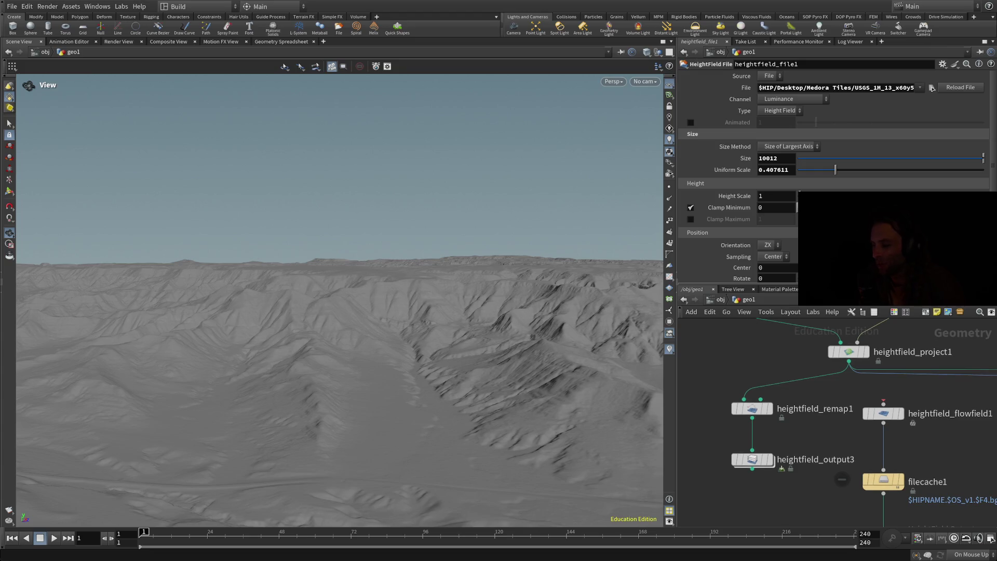
click(752, 408)
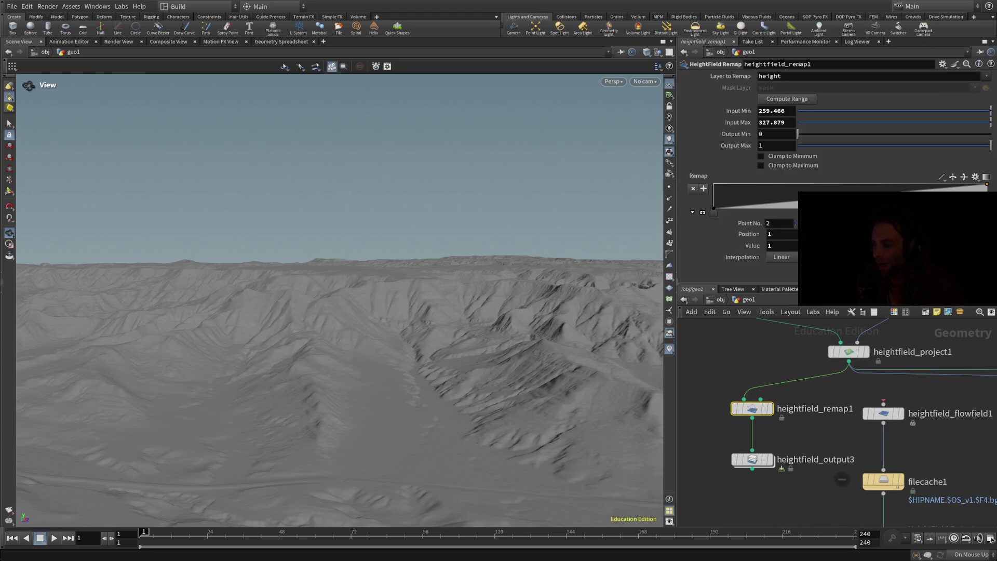
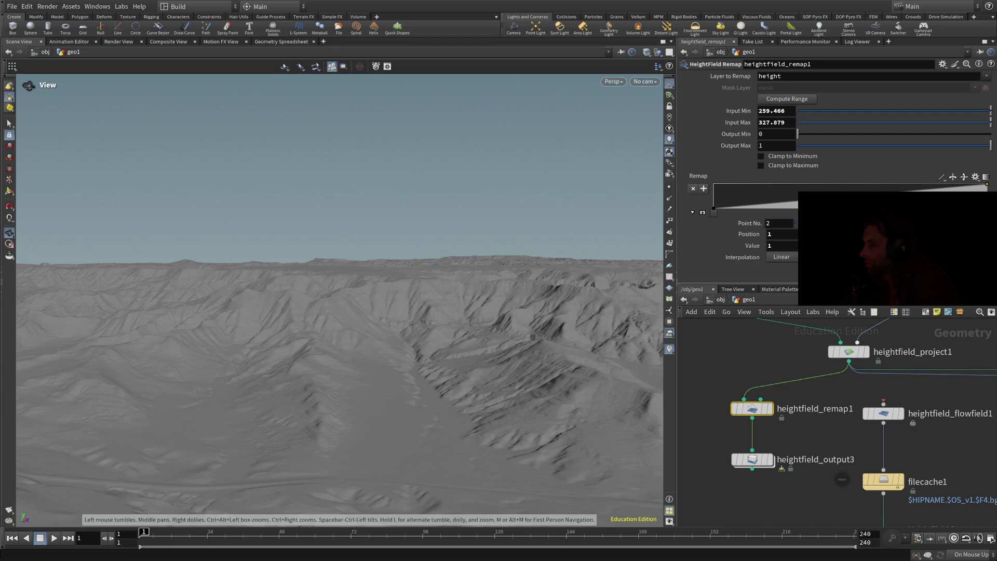
Select the heightfield_file1 node above heightfield_project1 to show its USGS tile parameters.
scroll(895, 342, down, 2)
scroll(896, 343, up, 2)
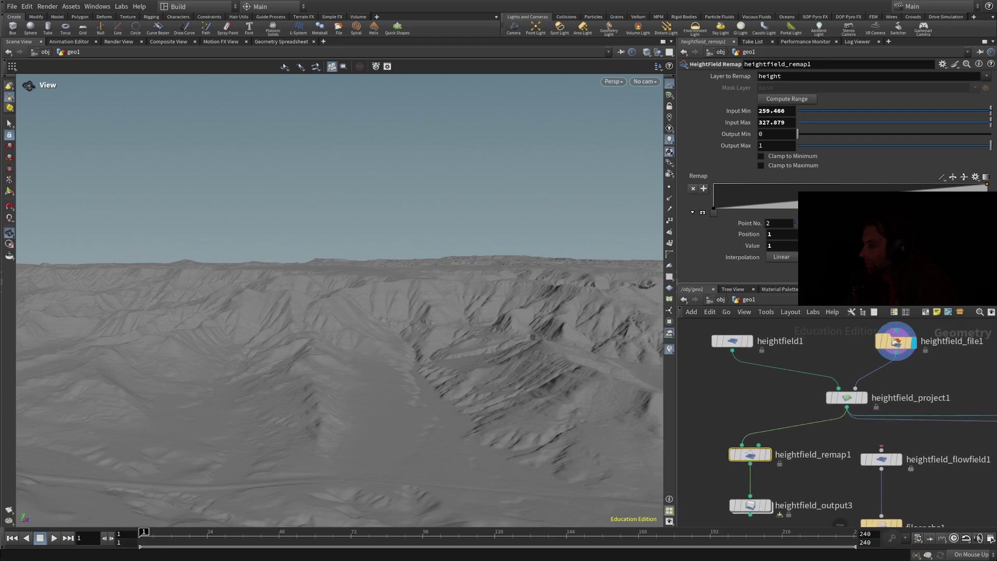
click(894, 342)
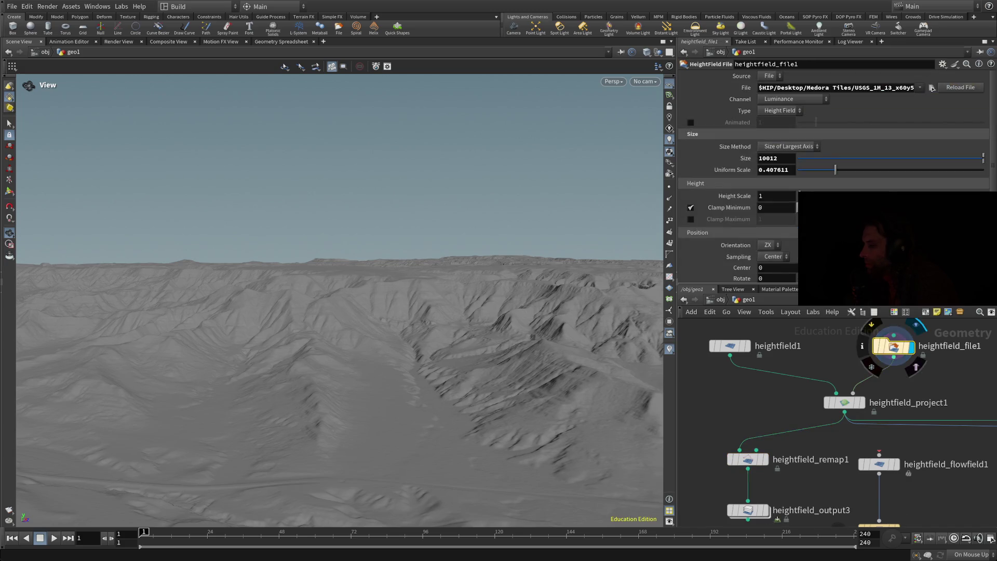
click(774, 169)
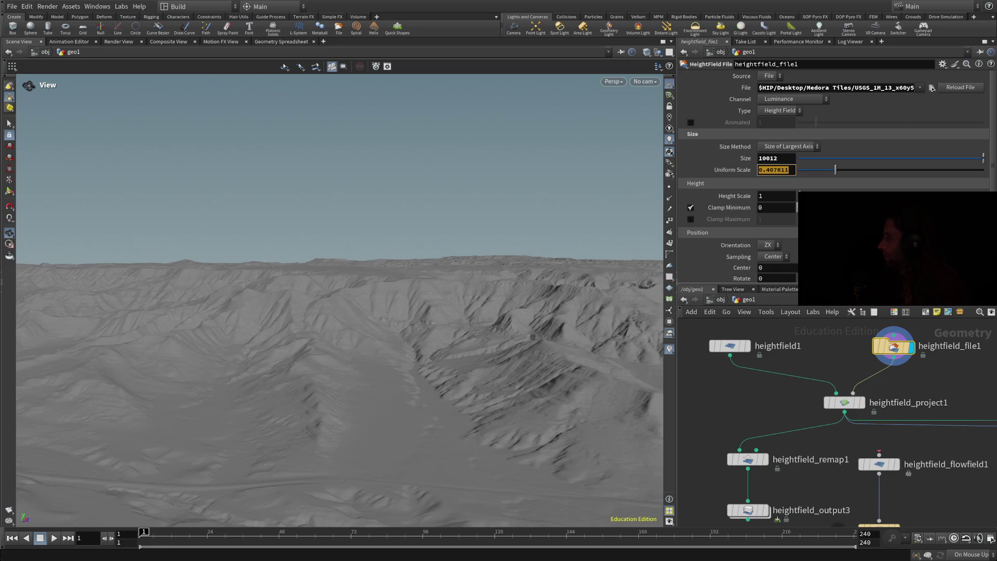
mouse_move(729, 346)
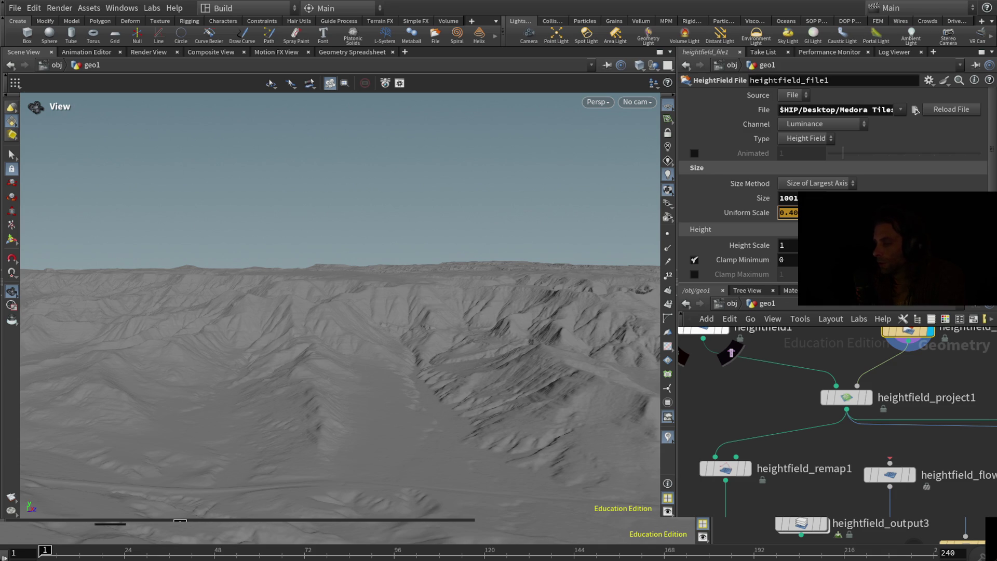
Leave Uniform Scale unchanged at 0.407611.
key(Return)
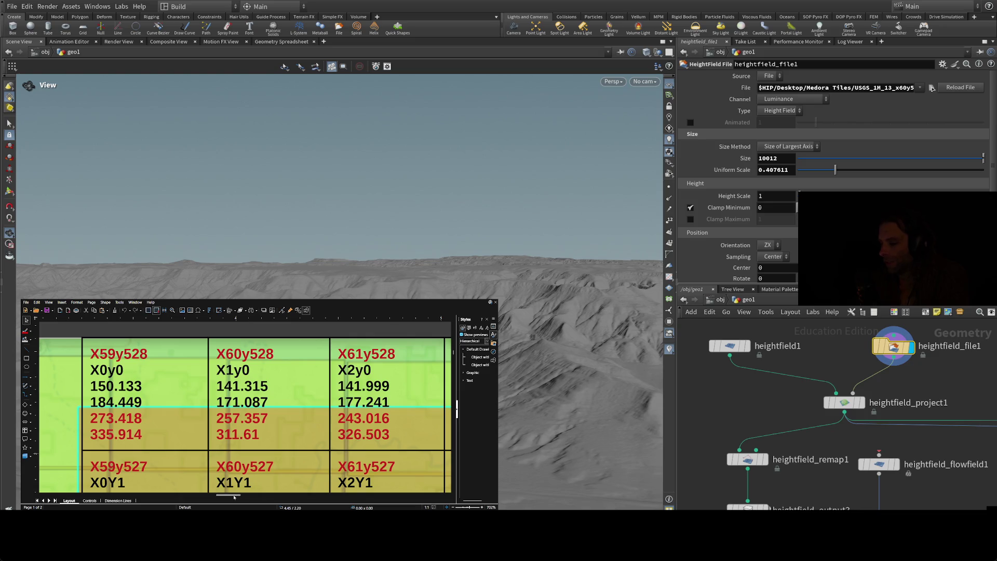
scroll(236, 497, right, 3)
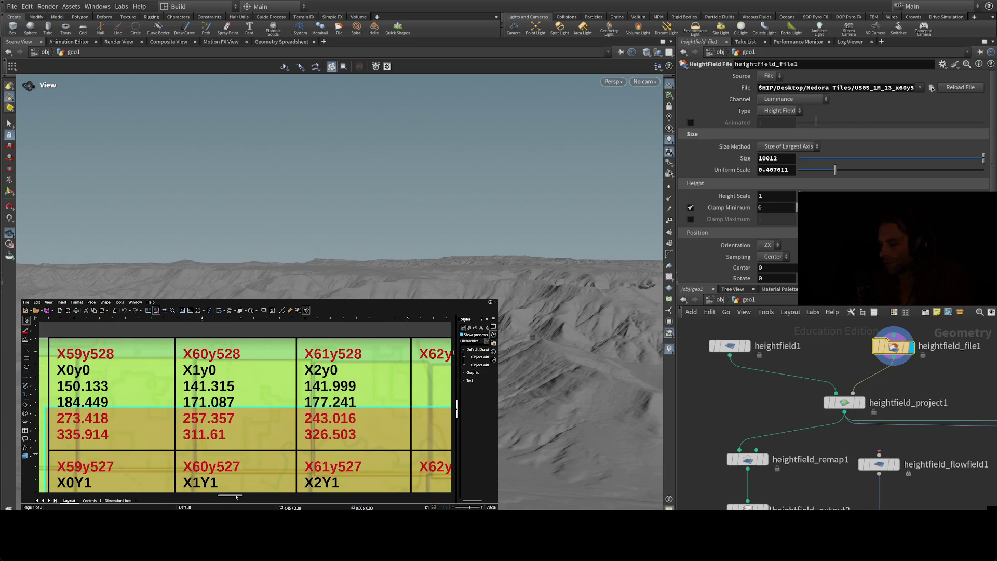
scroll(240, 468, down, 1)
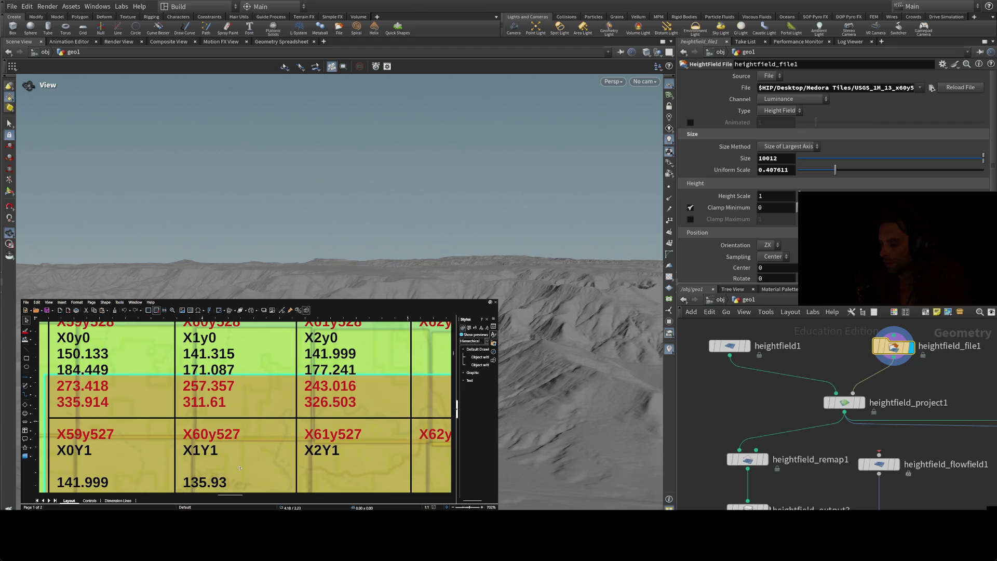
scroll(240, 468, up, 1)
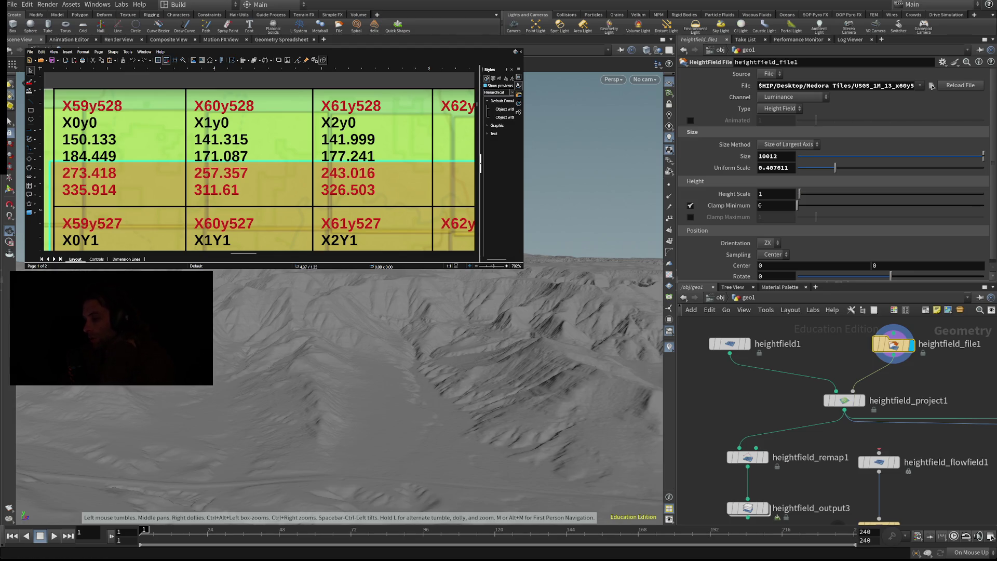
Turn off Clamp Minimum on heightfield_file1, then select the heightfield_remap1 node.
click(691, 206)
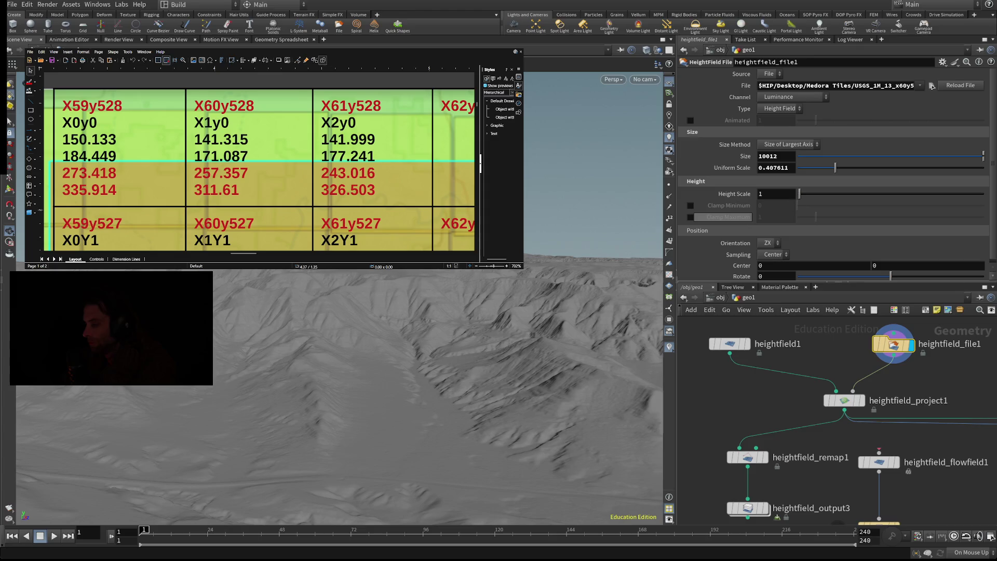
drag(838, 524, 821, 463)
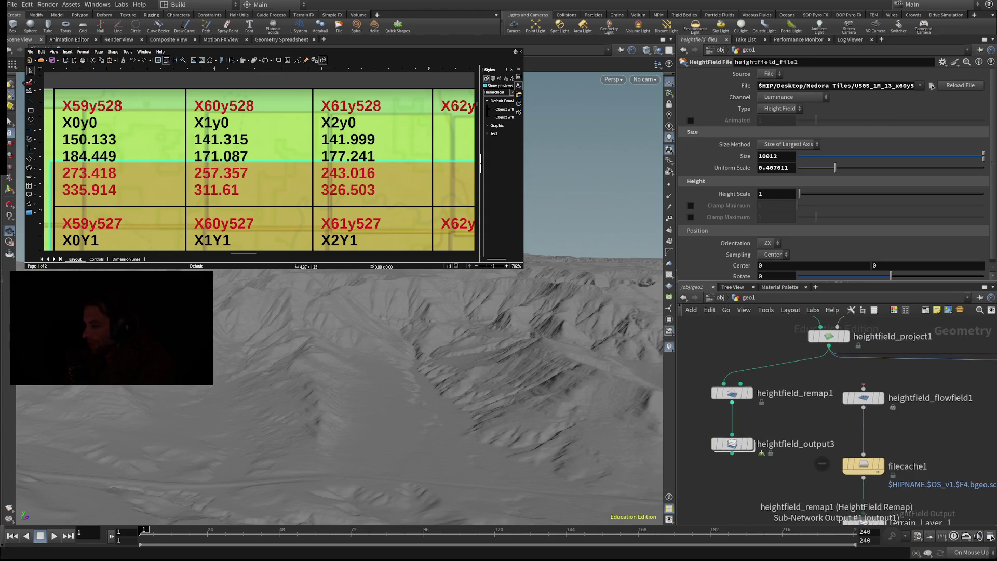
click(732, 394)
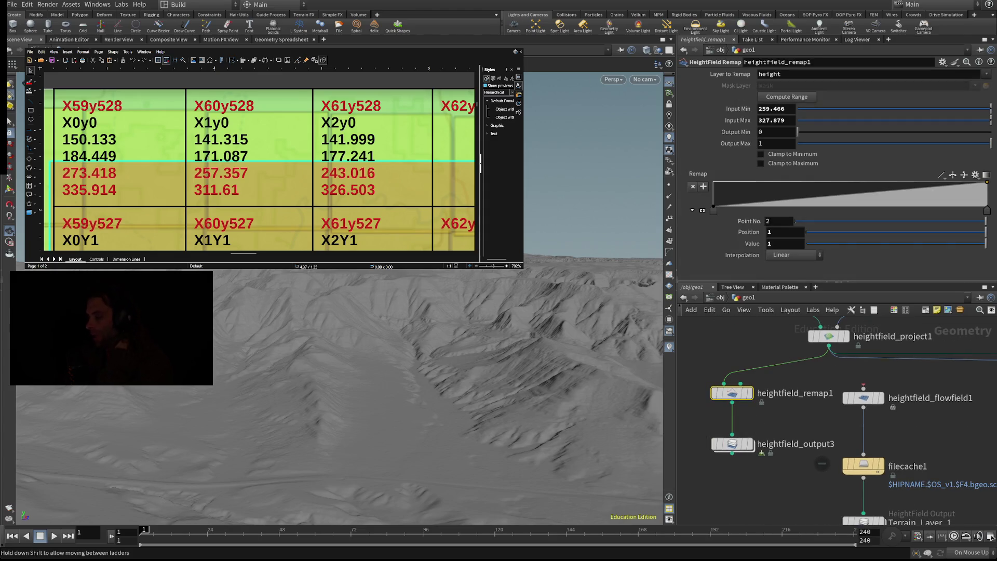
Set the Remap ramp's Point No. 2 value to 1101.
text(1101)
key(Return)
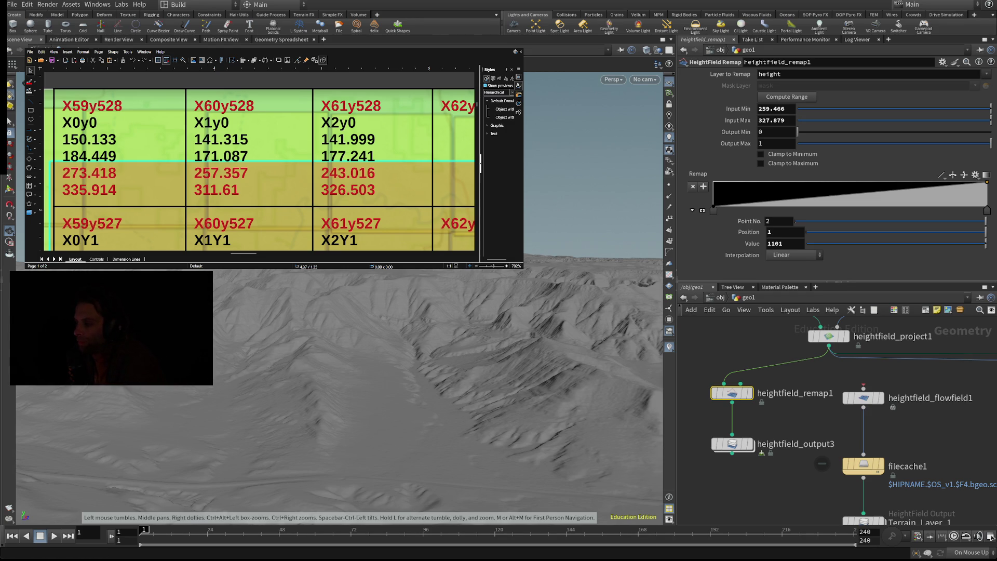
double_click(761, 132)
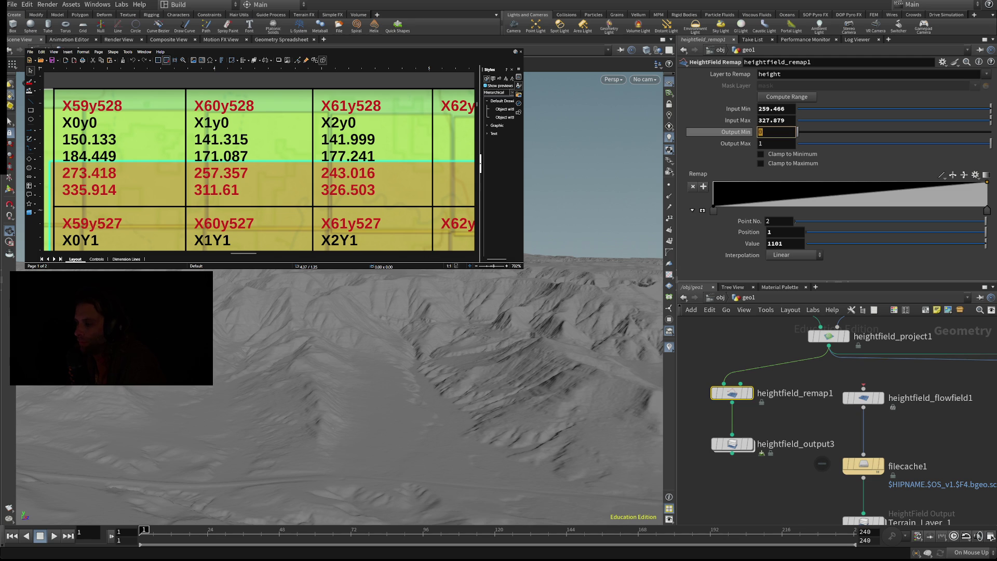
Set heightfield_remap1 Output Min to .5 and keep Output Max at 1.
text(.5)
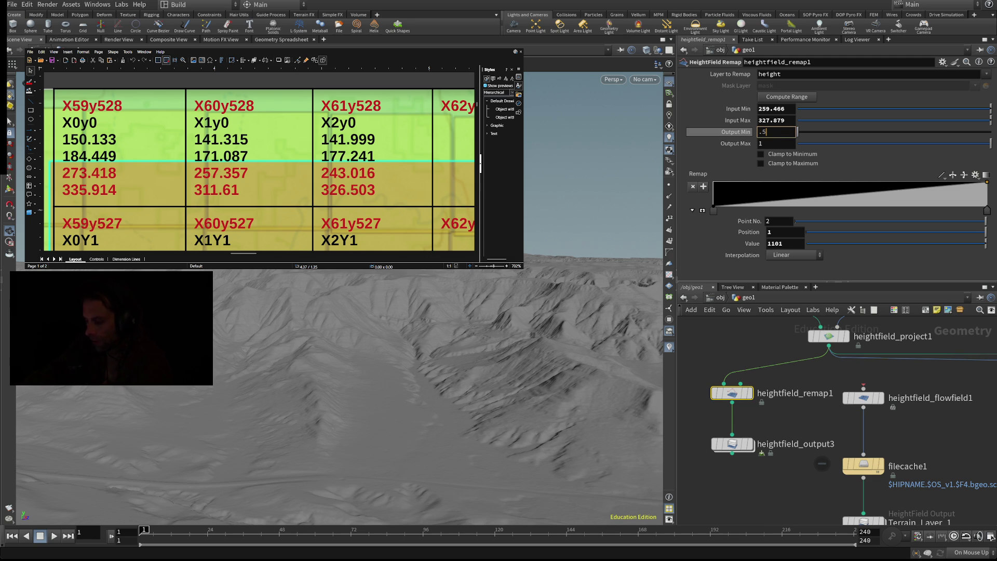
key(Return)
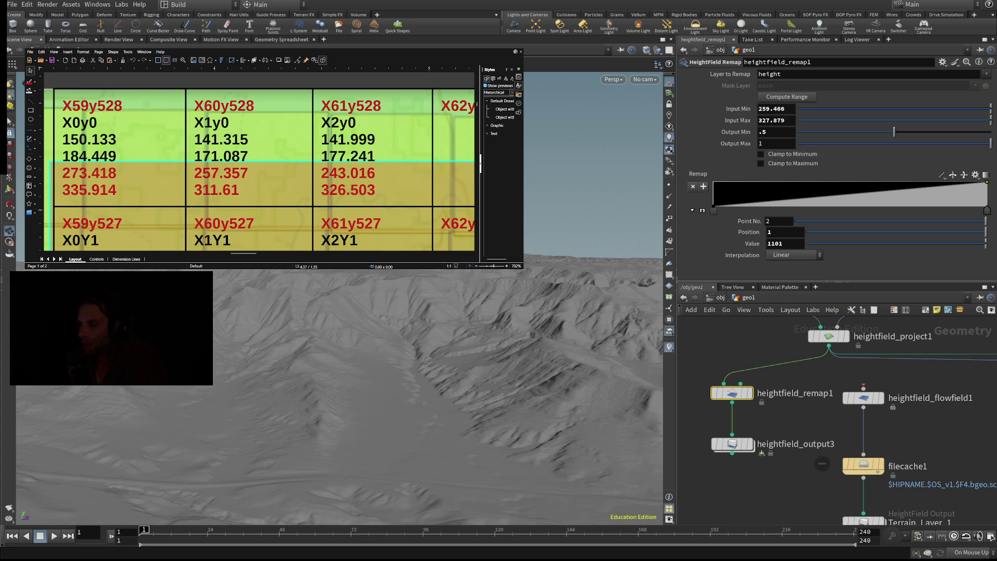
click(773, 143)
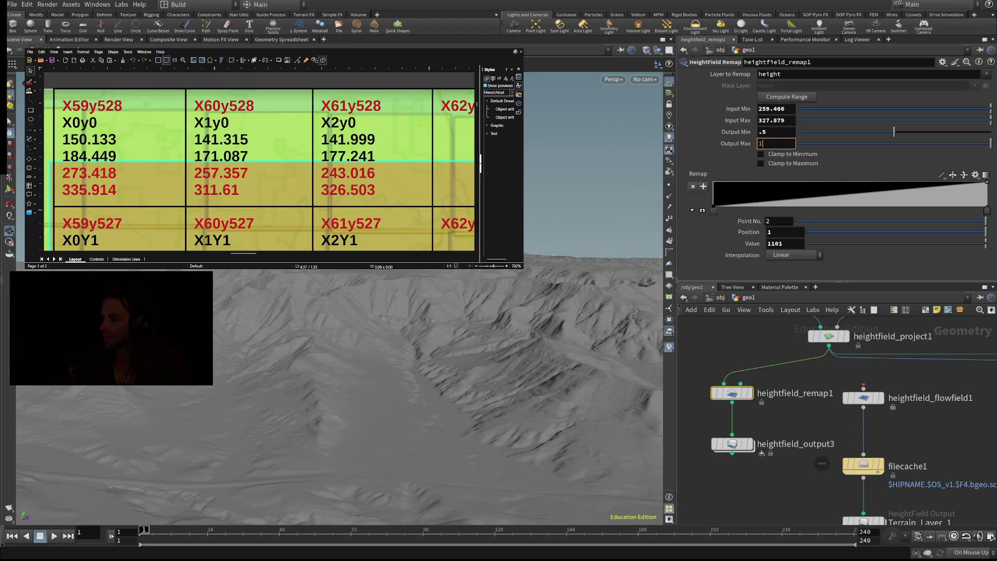
key(Return)
scroll(810, 377, up, 2)
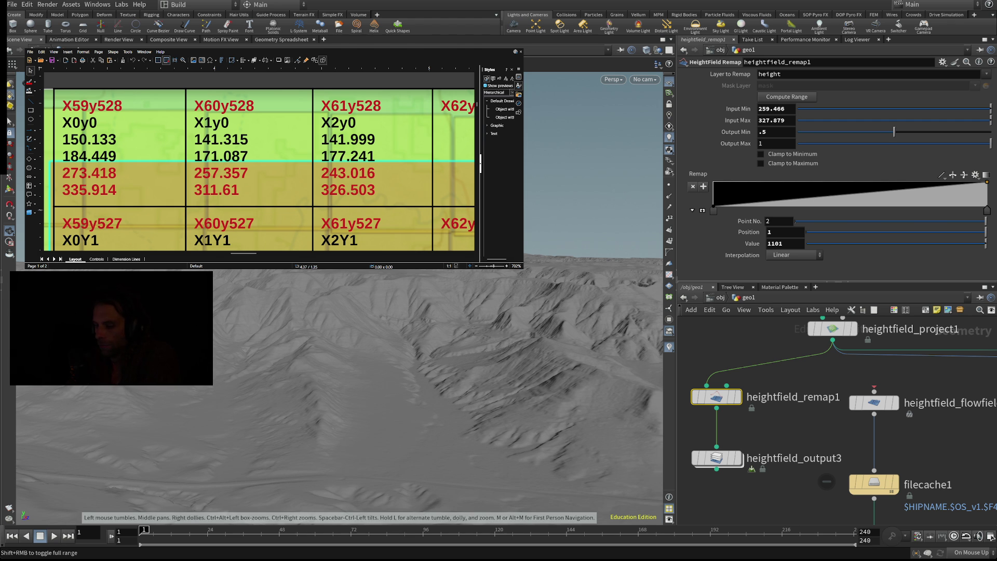
Display the 4kTest4 level's 4,081 x 4,081 canyon landscape in Landscape Mode.
mouse_move(833, 332)
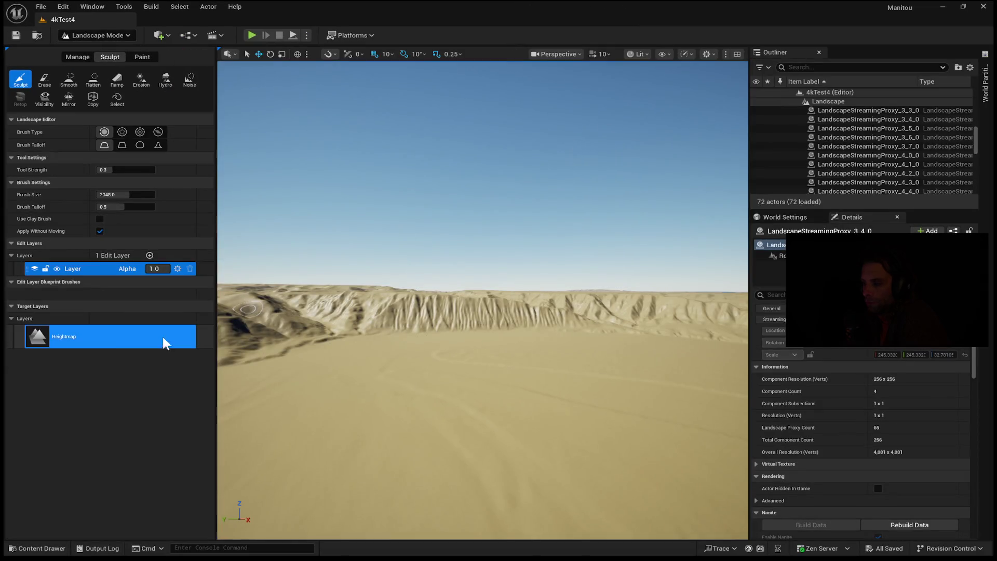
Switch from Manage and Sculpt to Paint to reveal the Grass, sediment and Height target layers.
click(81, 54)
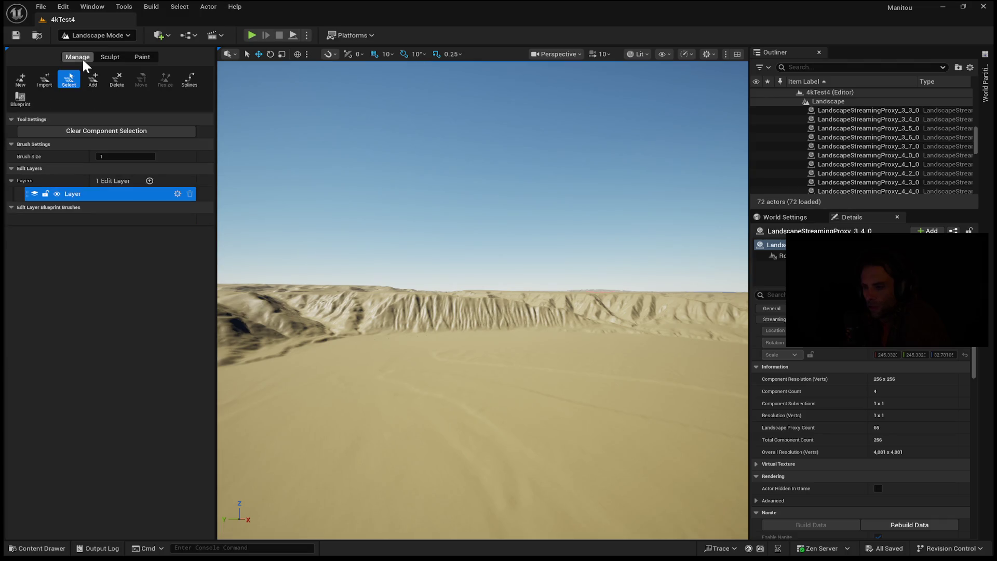
click(106, 56)
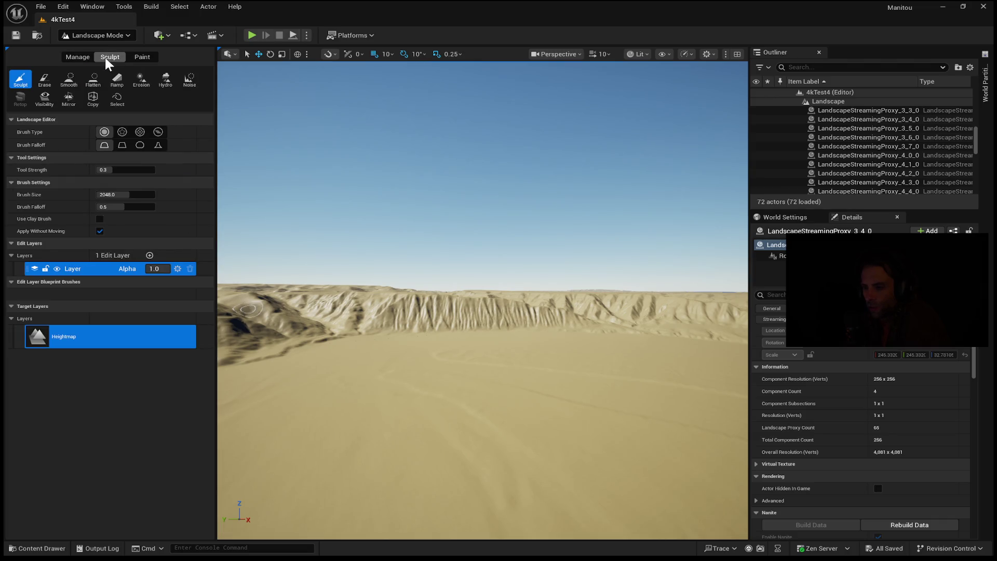
click(139, 58)
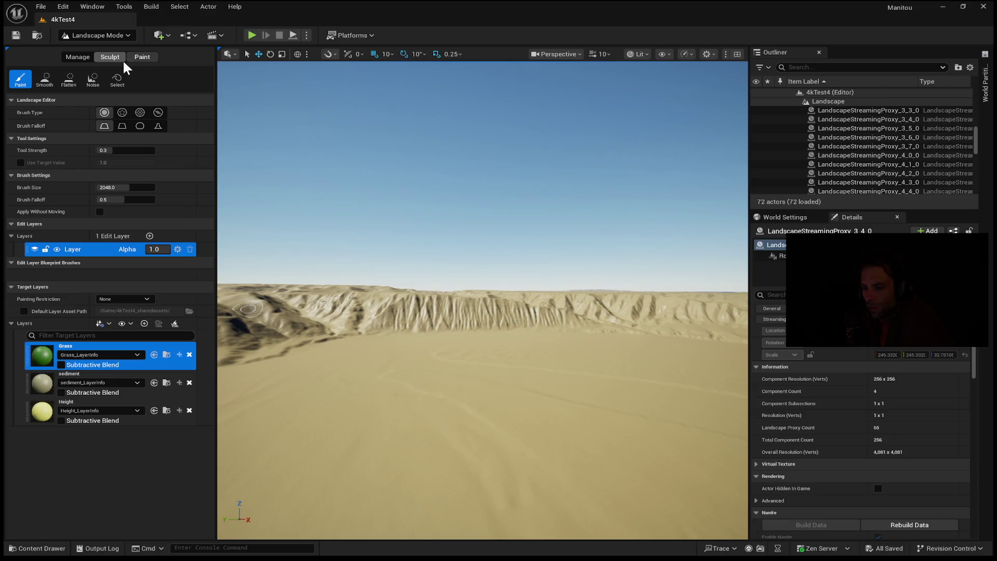
scroll(900, 364, down, 1)
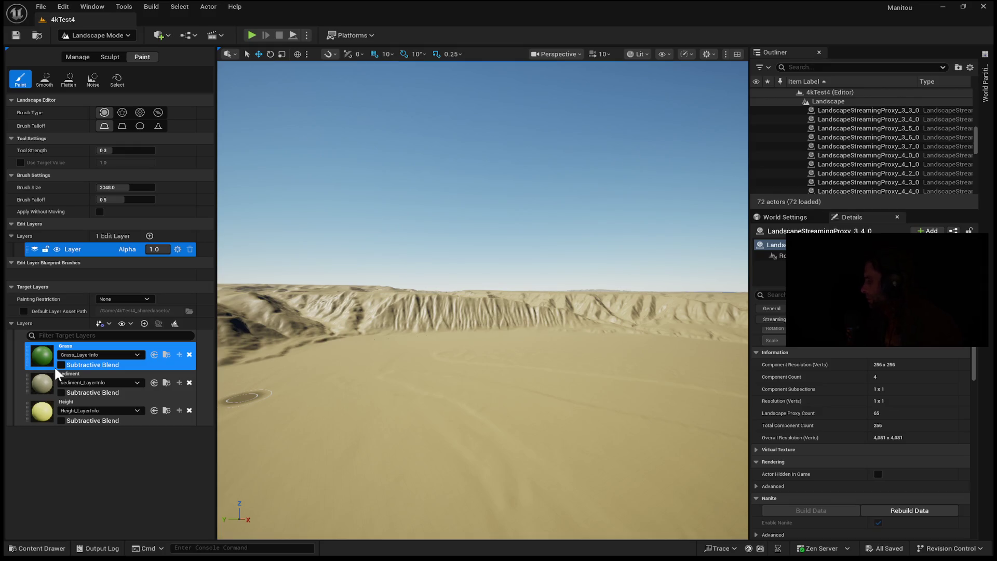
scroll(896, 390, up, 2)
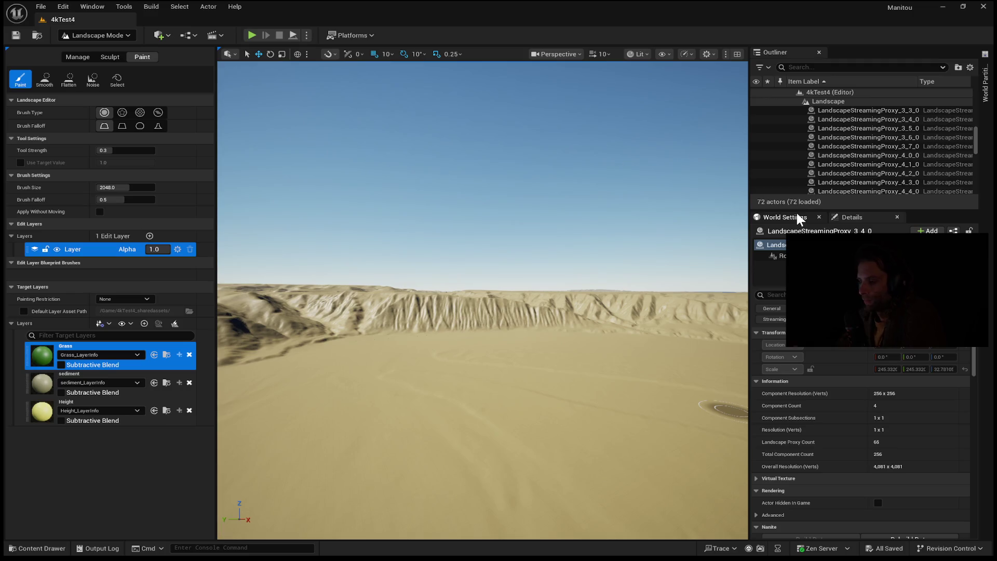
drag(343, 300, 342, 405)
Zoom out over the whole landscape from above and open the World Partition tab.
scroll(483, 300, down, 15)
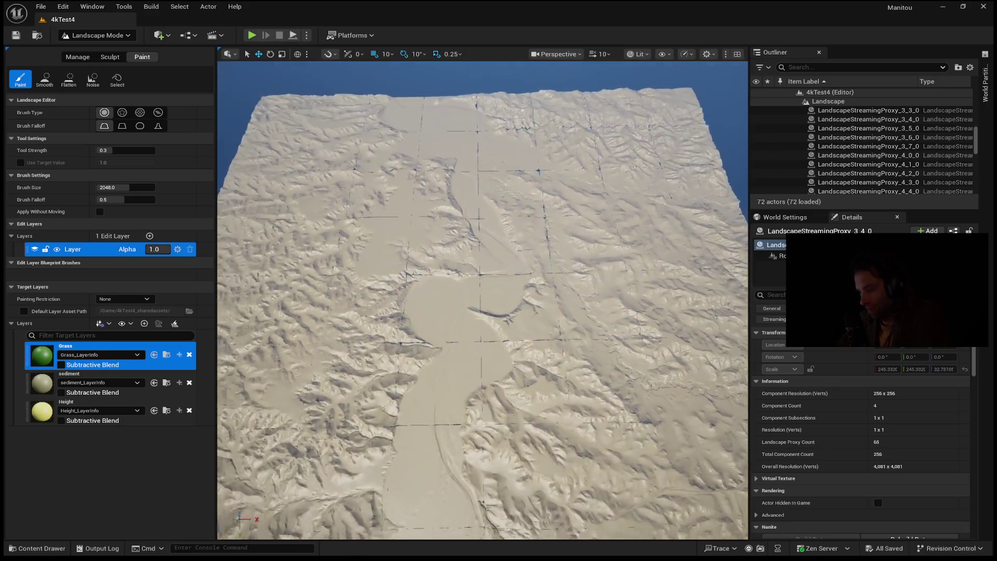
scroll(342, 299, down, 10)
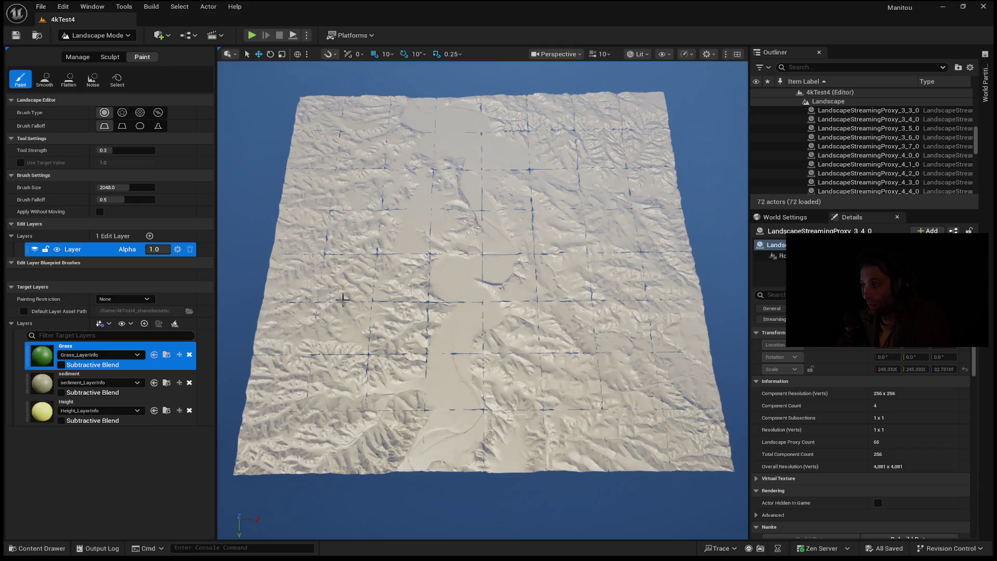
drag(516, 269, 516, 312)
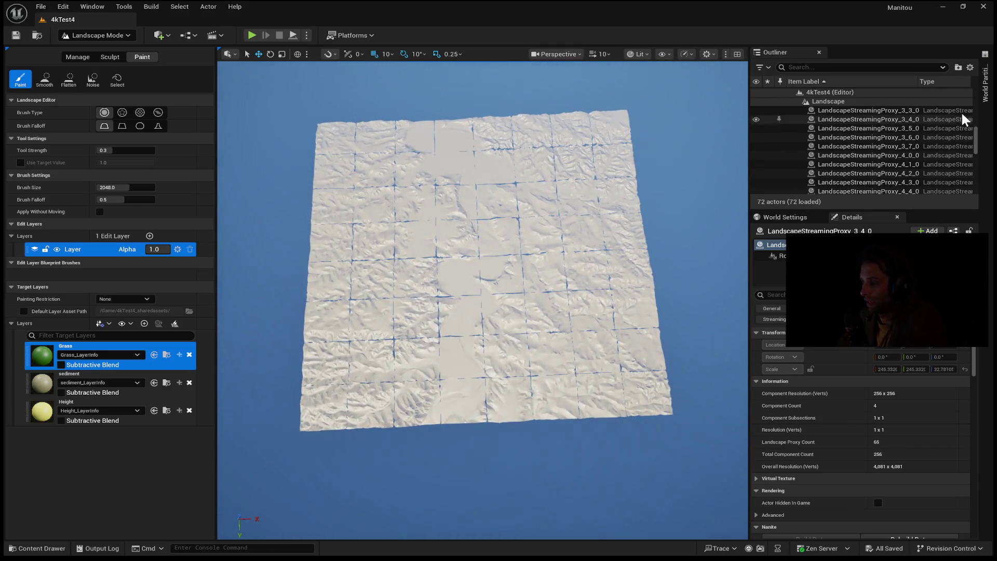
click(984, 95)
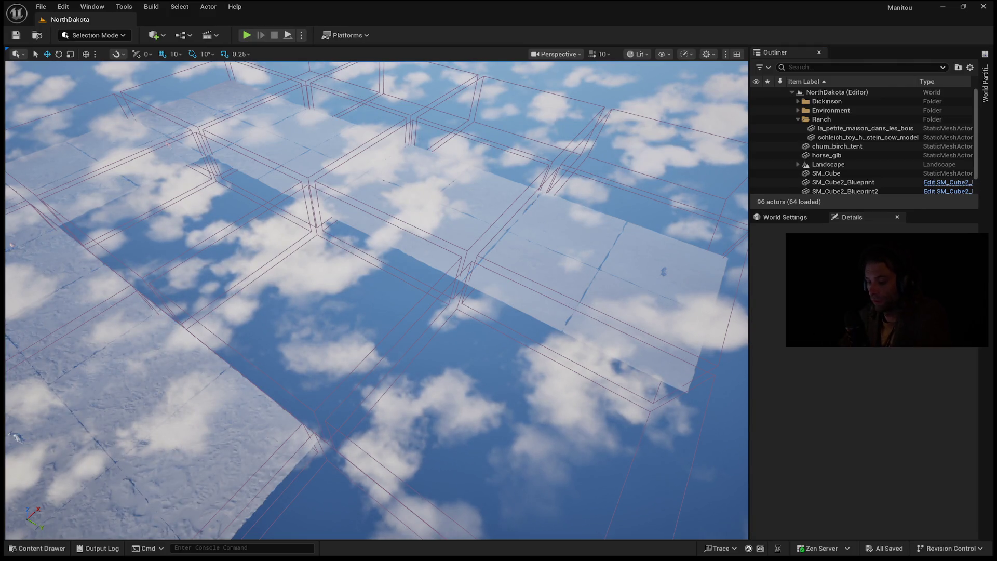
Move closer to the landscape tiles and reopen the World Partition map of LandscapeRegion cells.
scroll(404, 353, up, 2)
scroll(377, 301, up, 5)
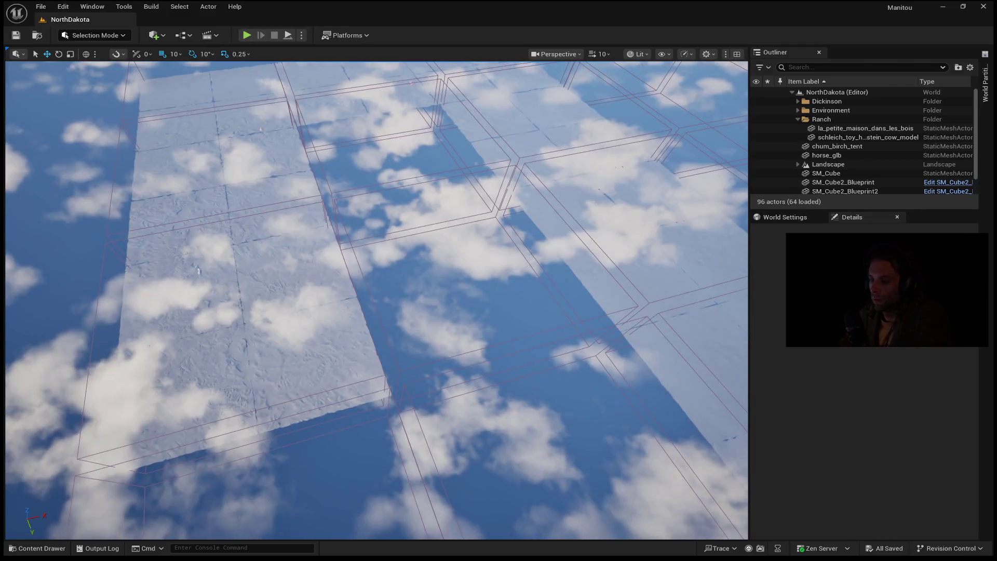
scroll(376, 300, down, 4)
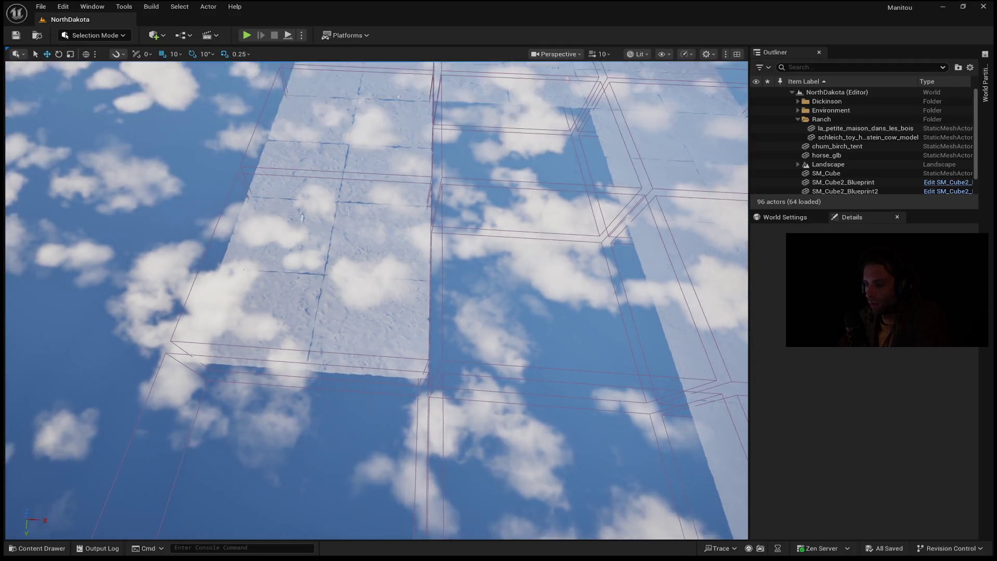
scroll(376, 300, down, 2)
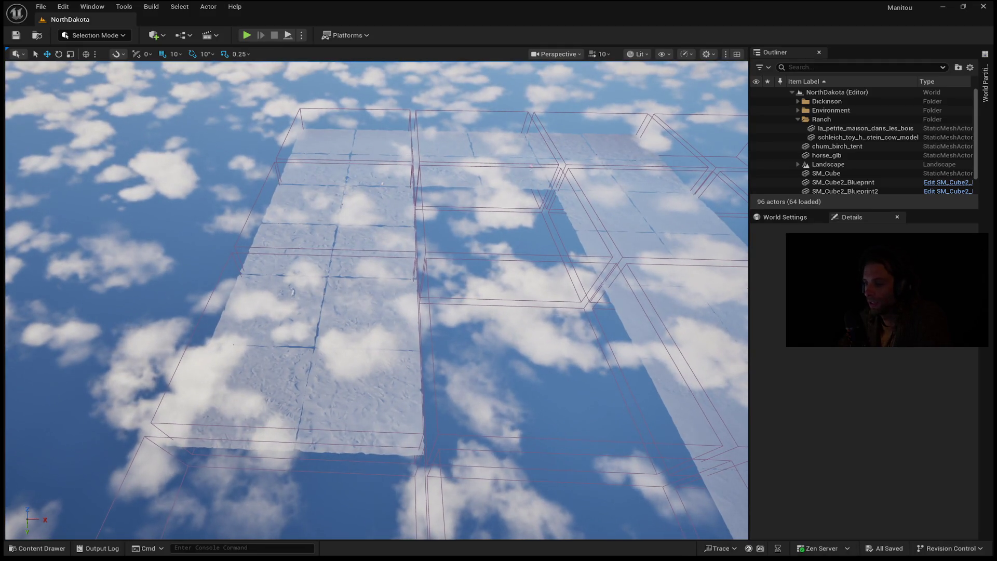
scroll(377, 300, up, 2)
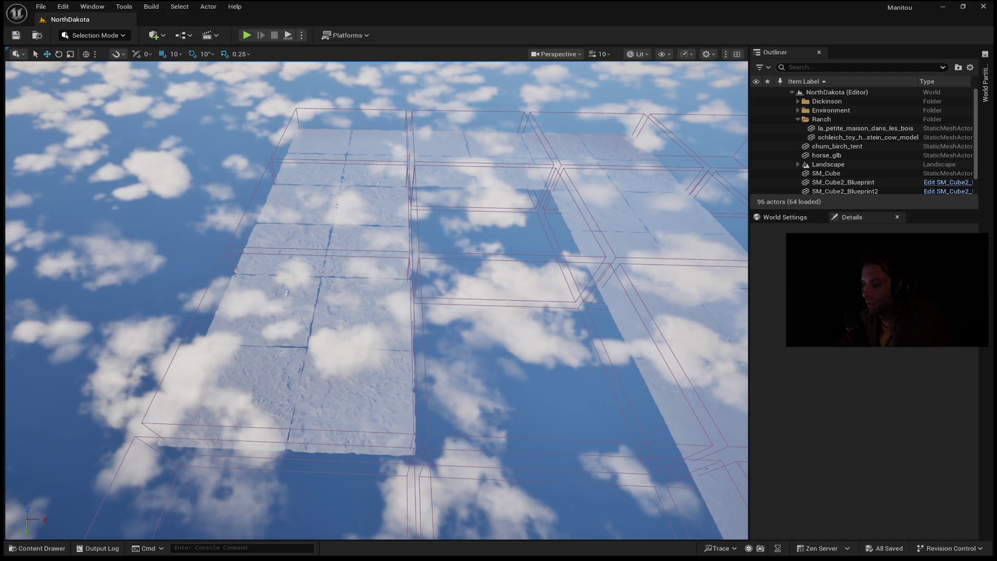
drag(376, 300, 416, 290)
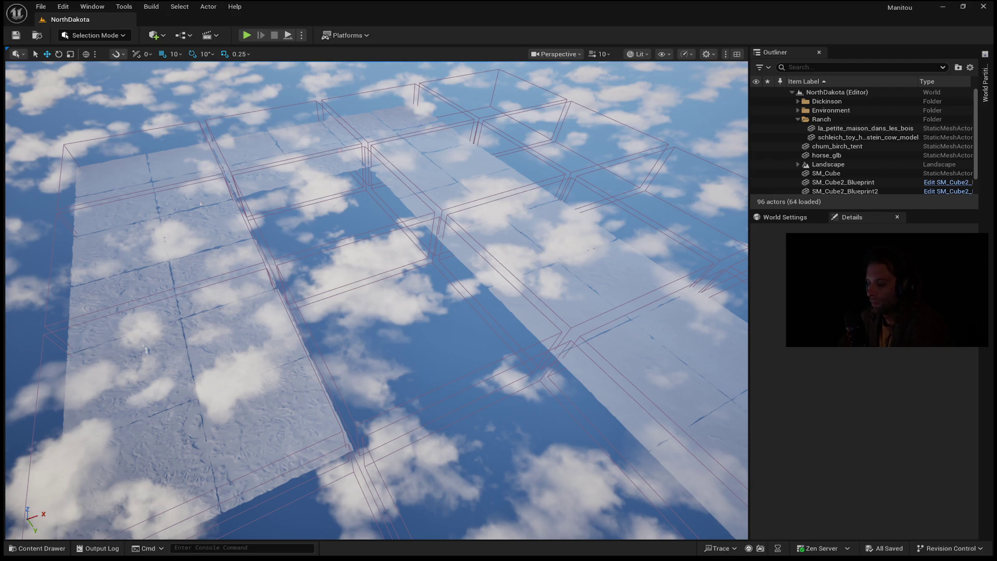
click(986, 84)
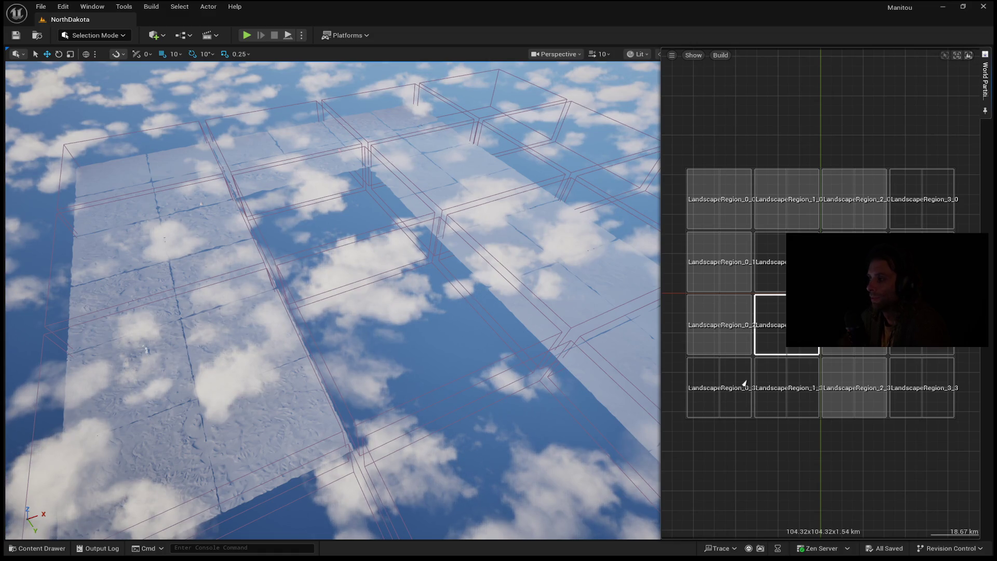